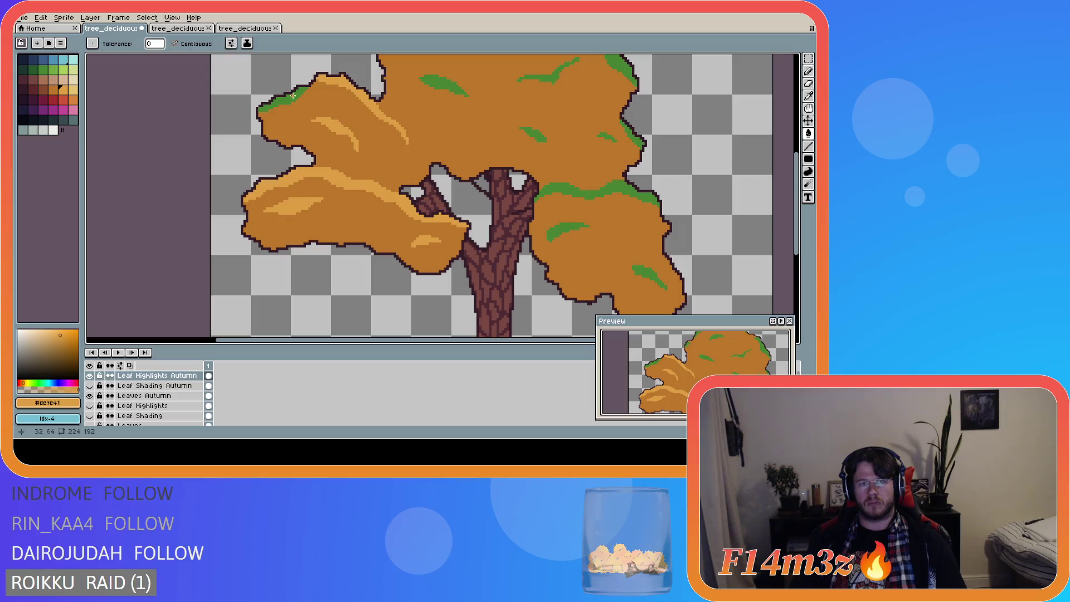
Step: Fill six green highlight patches across the autumn canopy with light orange
click(471, 97)
click(531, 132)
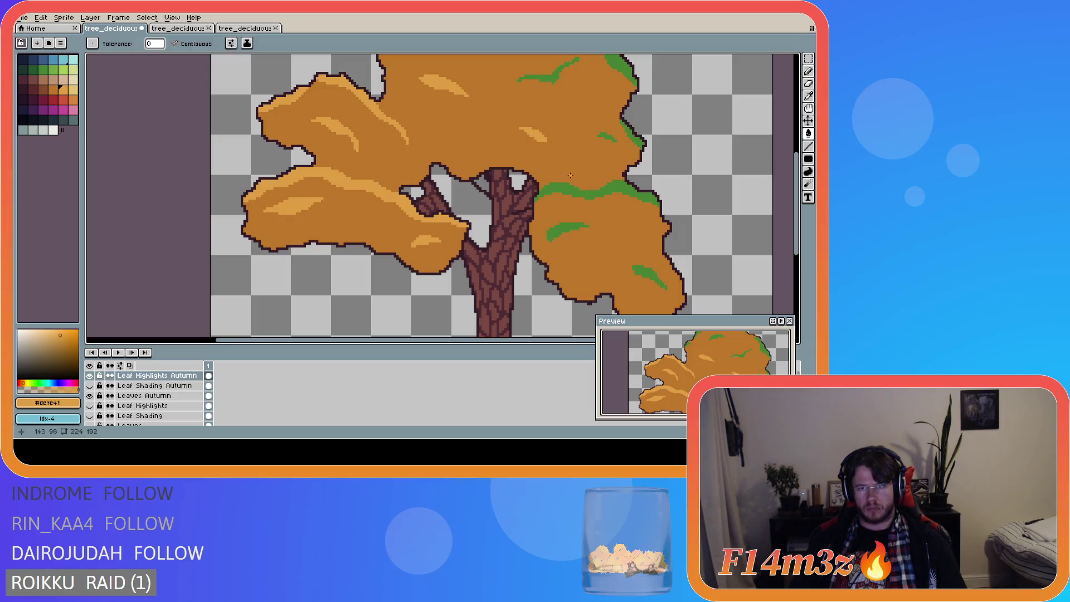
click(568, 187)
click(606, 137)
click(576, 228)
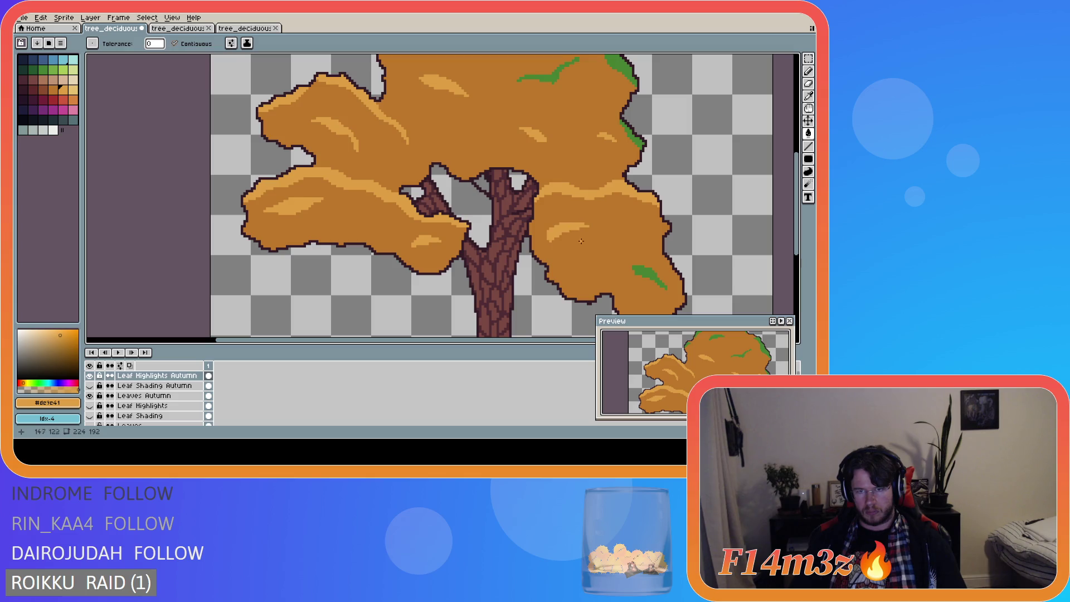
click(642, 272)
key(v)
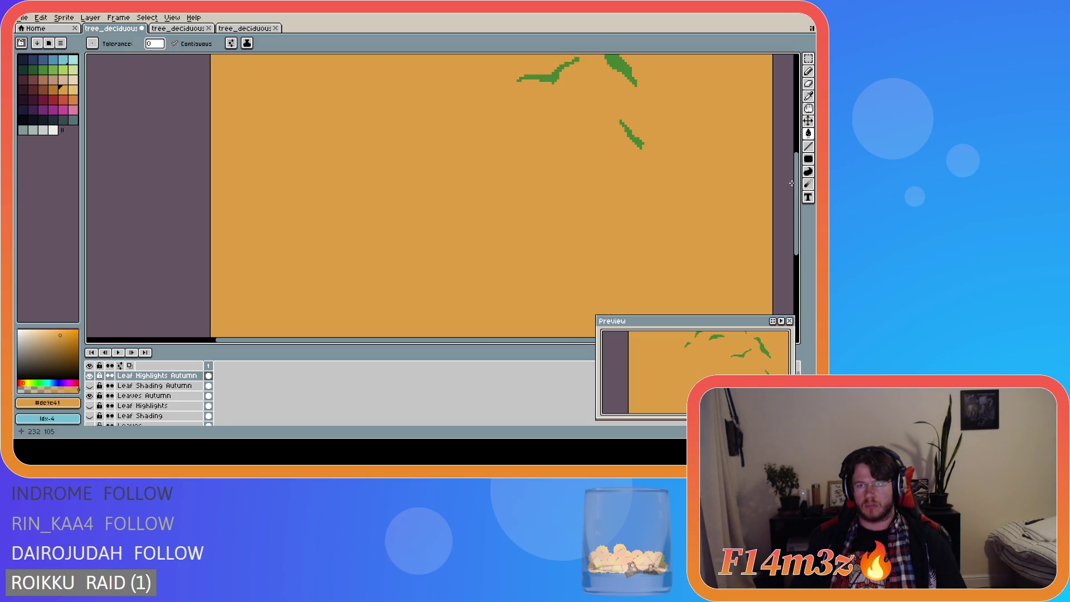
drag(796, 189, 796, 139)
Step: Fill the remaining green strips along the treetop, both edges and middle with light orange
key(g)
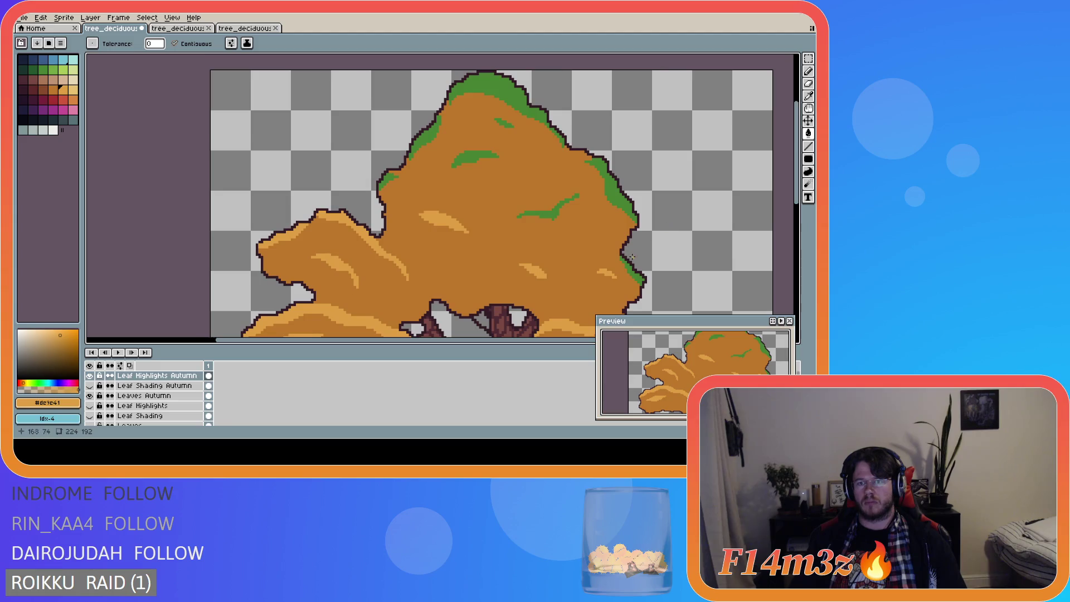
click(607, 187)
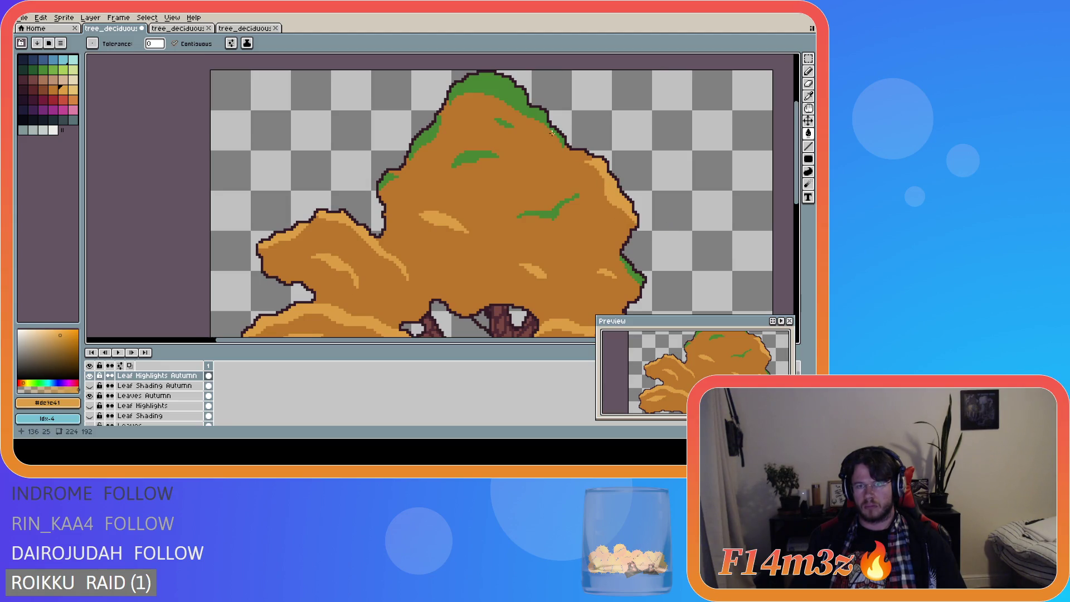
click(535, 116)
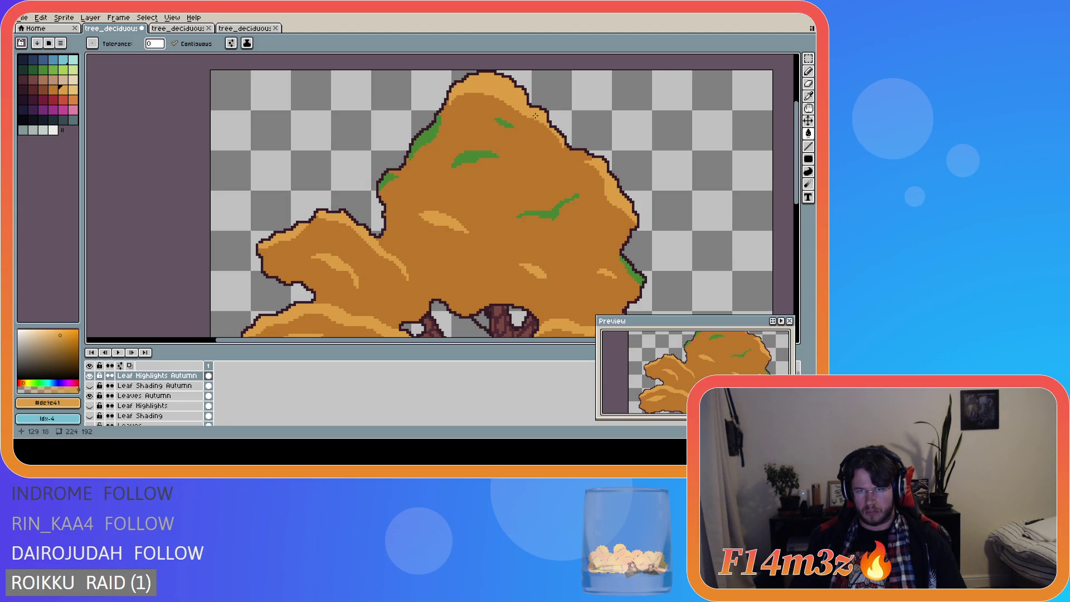
click(504, 125)
click(473, 158)
click(417, 152)
click(387, 179)
click(542, 215)
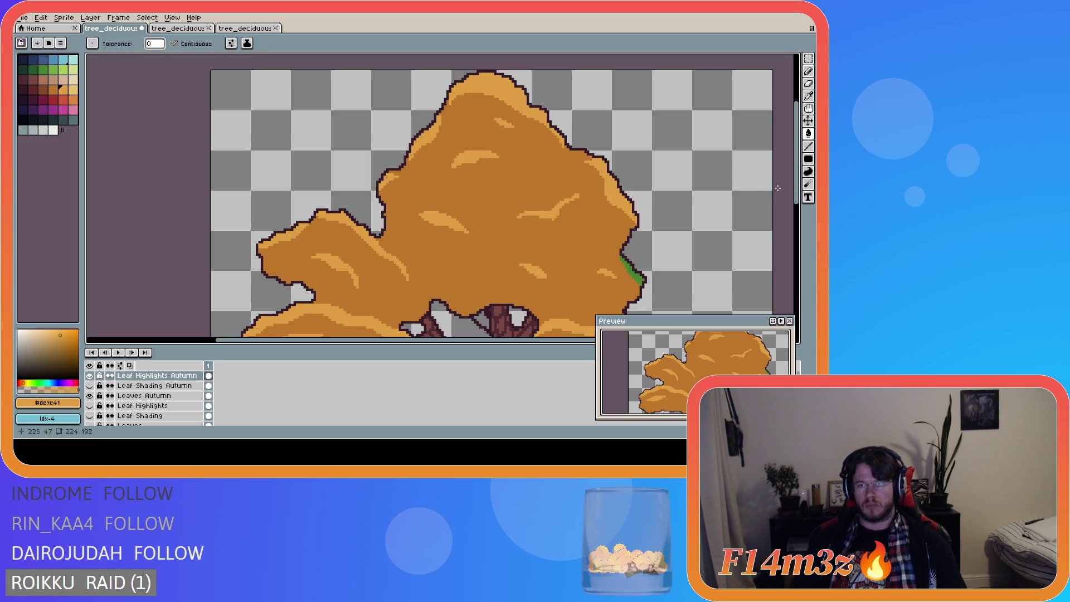
scroll(796, 198, down, 4)
click(635, 159)
scroll(795, 201, down, 2)
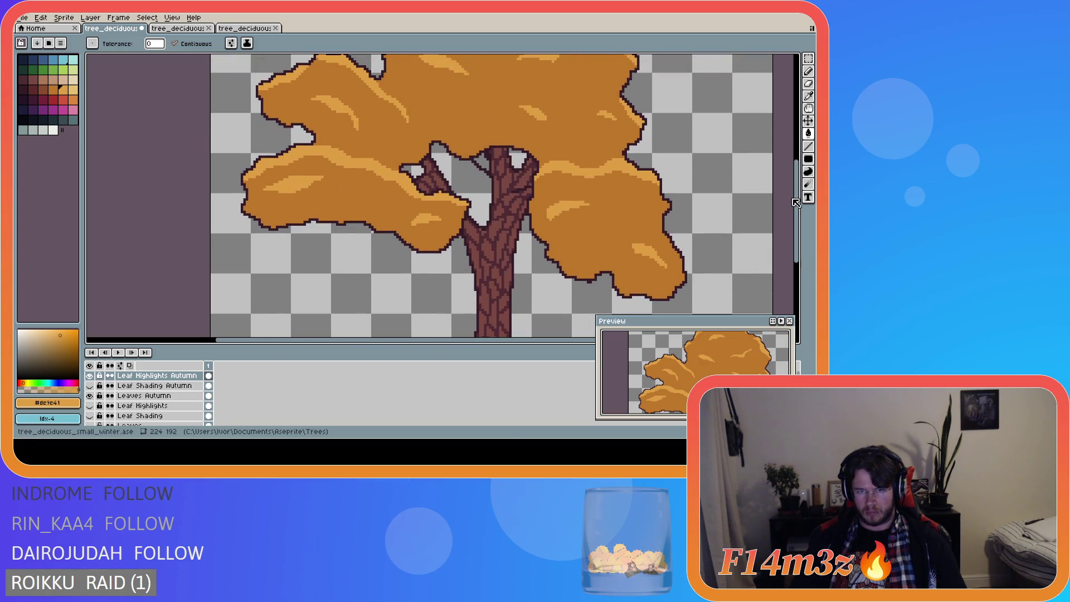
scroll(273, 241, down, 3)
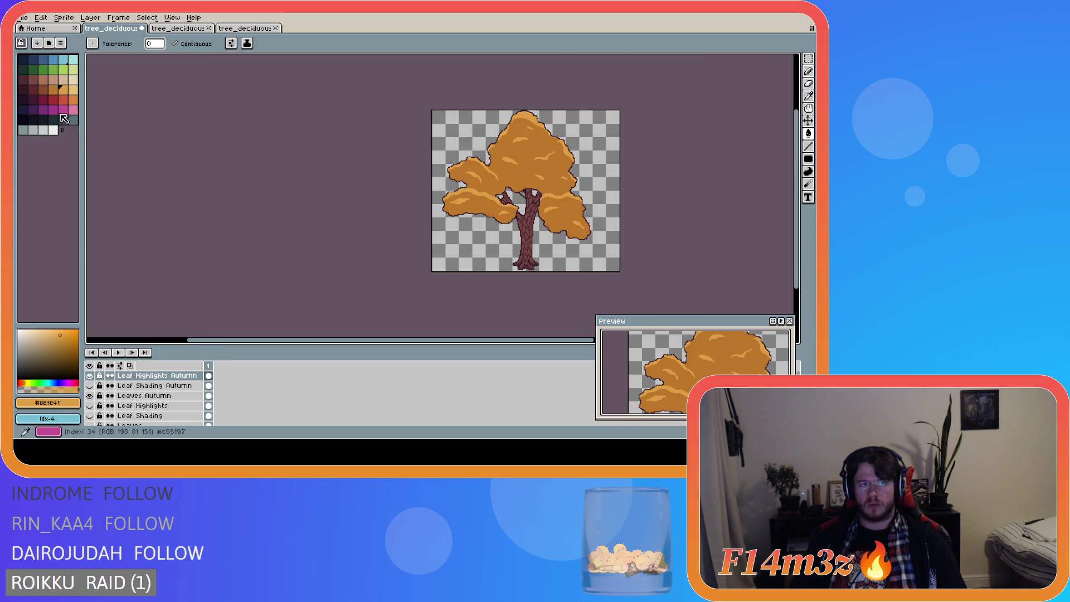
click(53, 89)
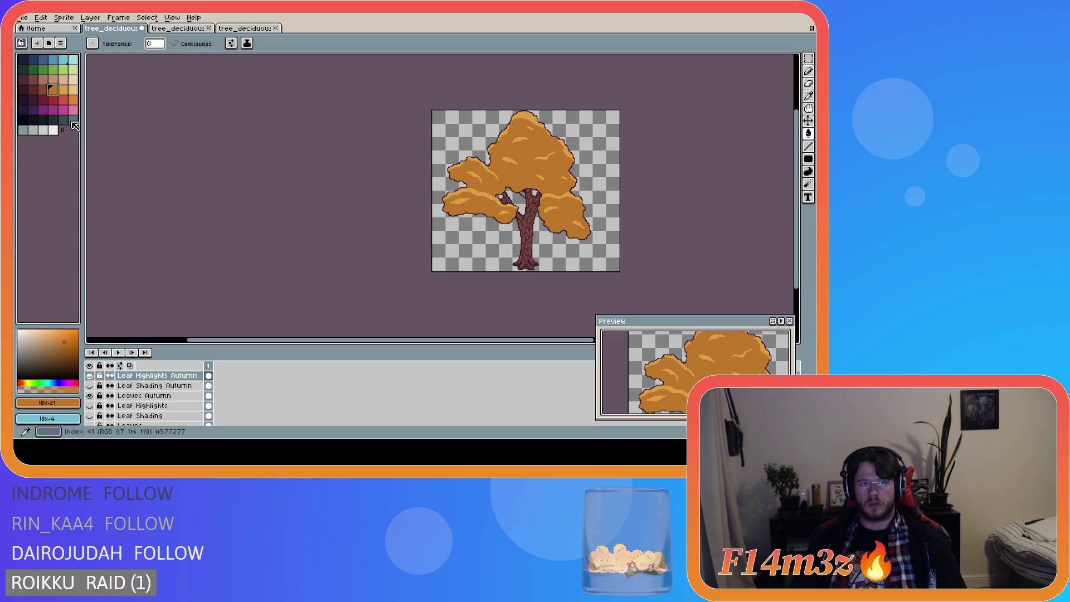
click(146, 395)
scroll(474, 218, up, 1)
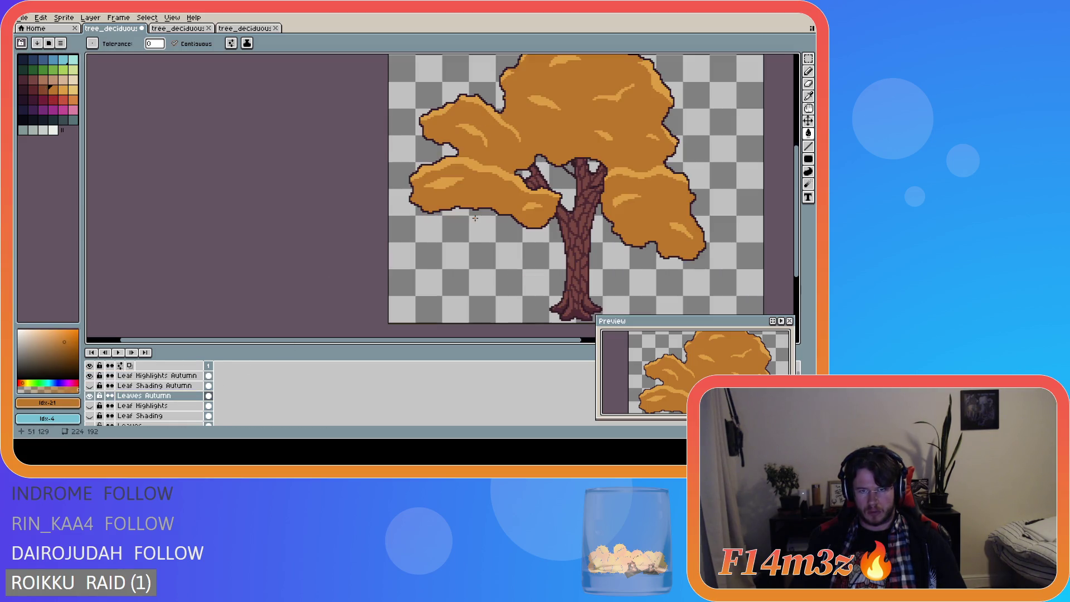
click(43, 90)
scroll(486, 232, up, 1)
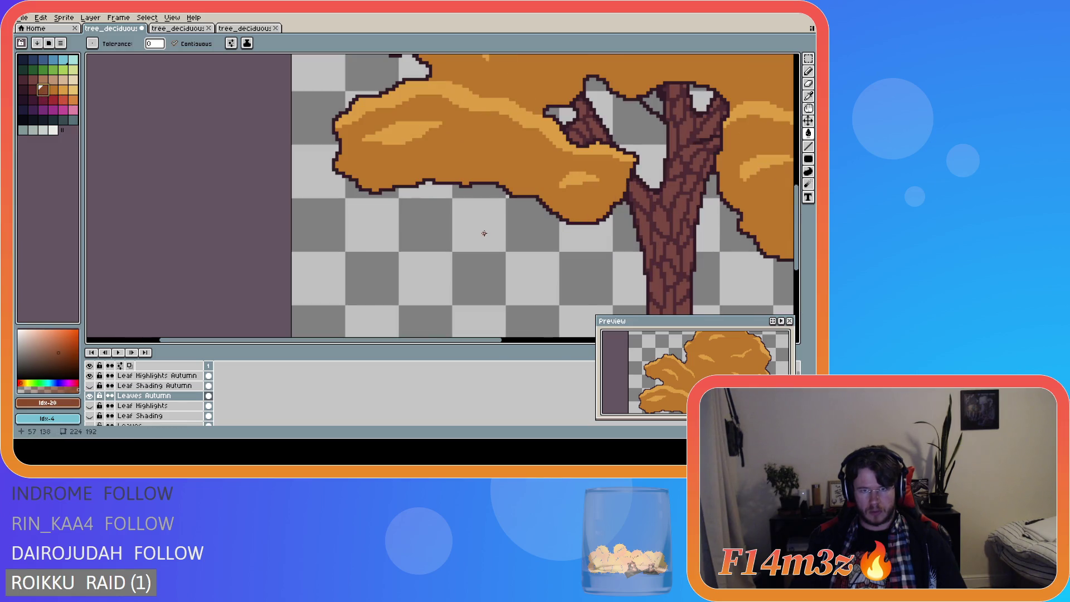
scroll(471, 210, down, 2)
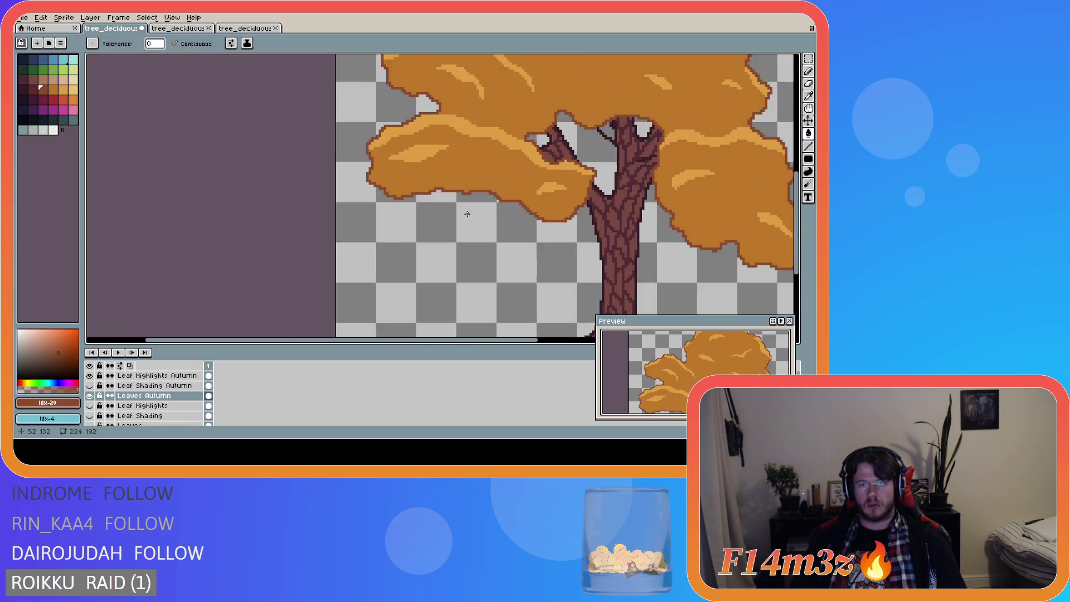
drag(796, 217, 796, 189)
drag(486, 340, 570, 340)
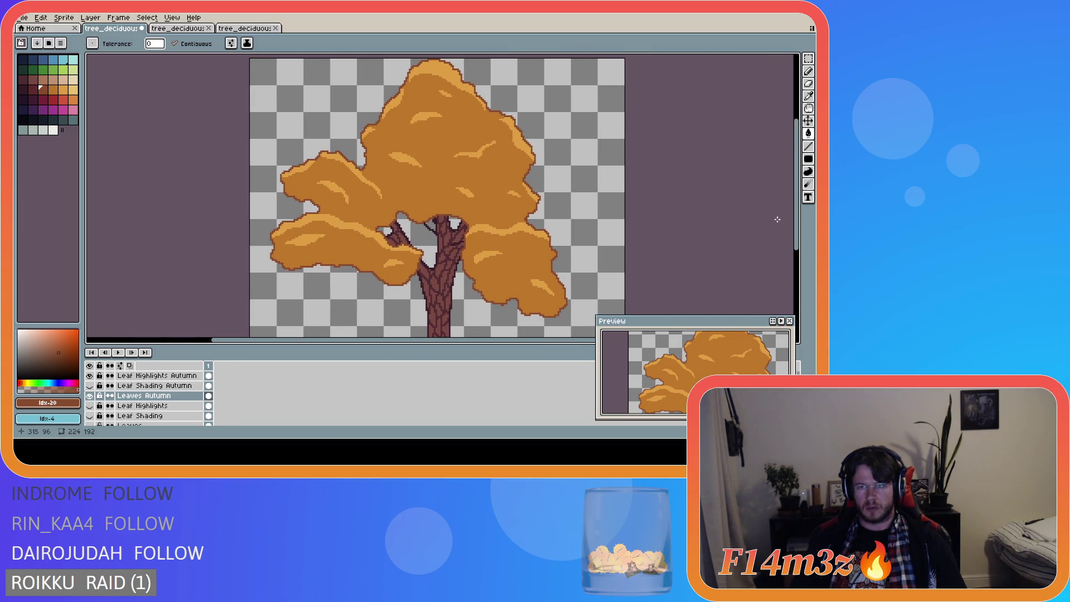
drag(801, 226, 800, 232)
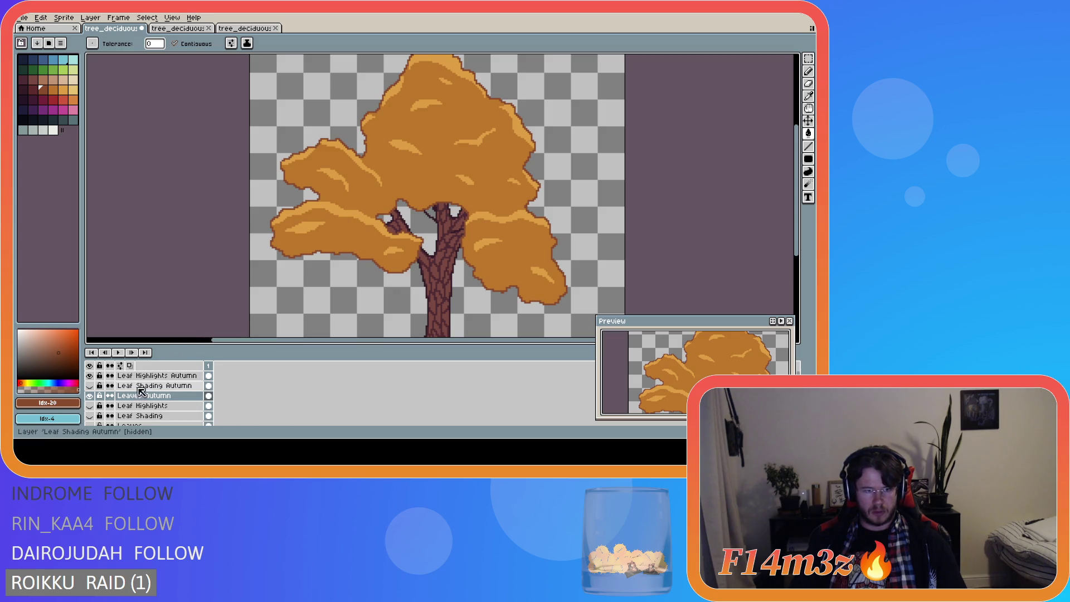
Step: Show and select Leaf Shading Autumn, then fill the branch and upper canopy shading brown
click(89, 386)
click(145, 386)
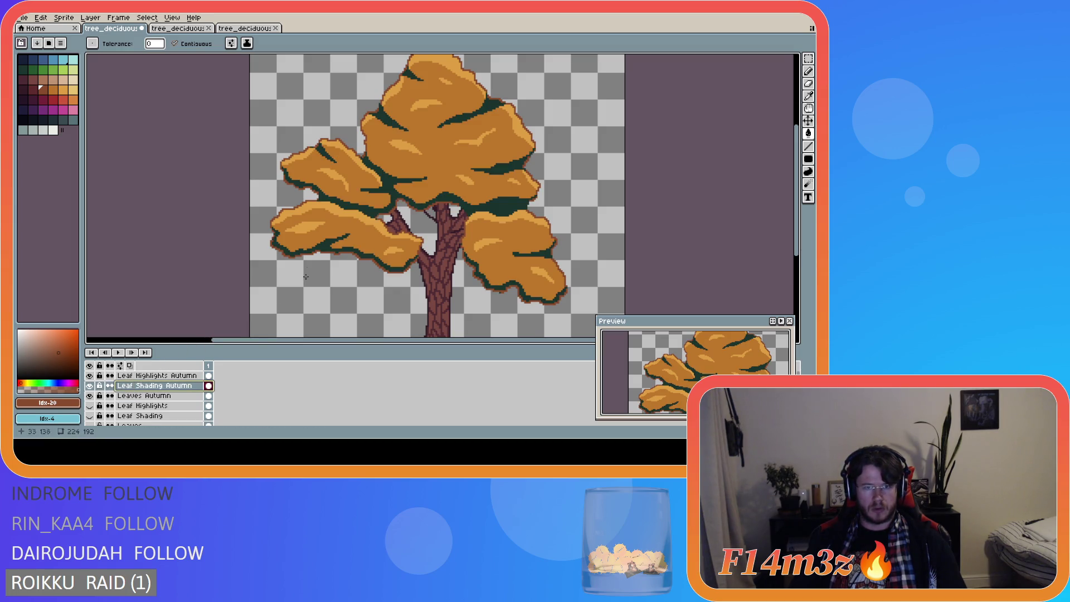
scroll(323, 242, up, 1)
click(322, 242)
scroll(377, 209, down, 1)
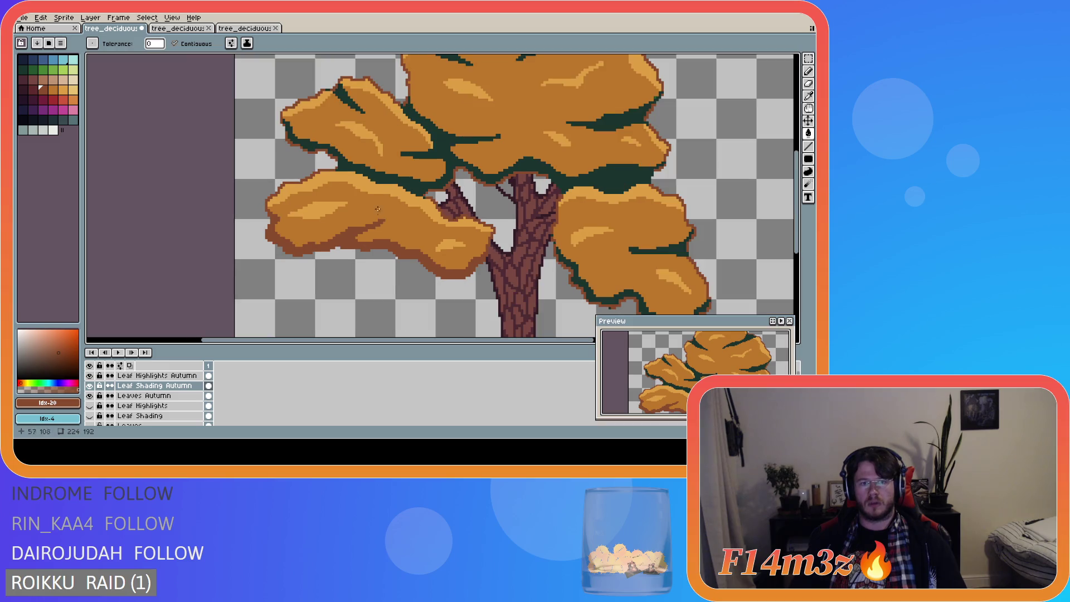
click(405, 182)
click(343, 106)
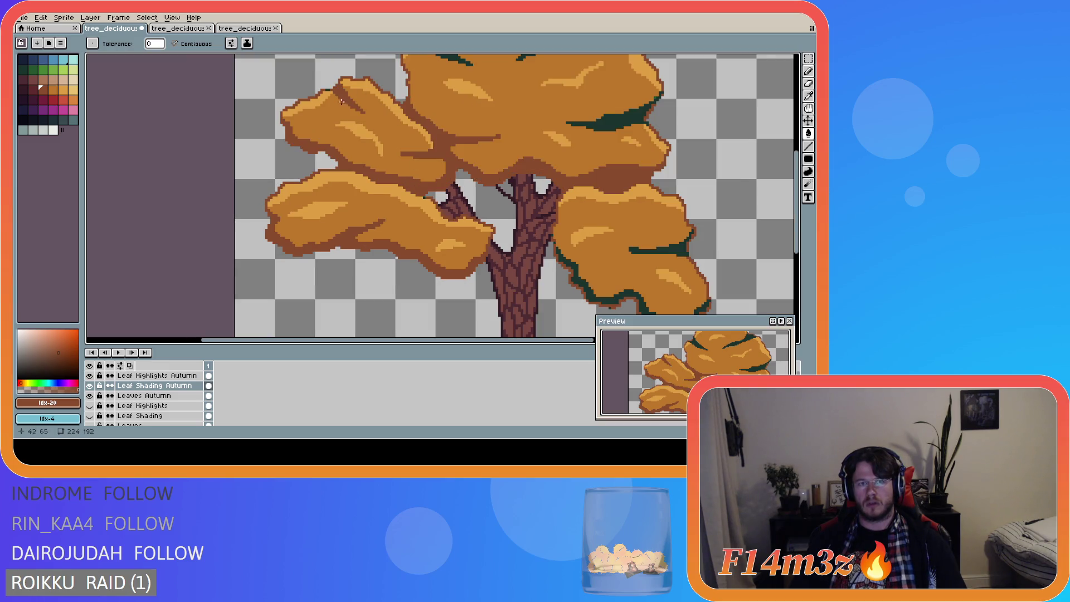
Step: Undo the leftover short green strokes in the crown
scroll(341, 101, up, 4)
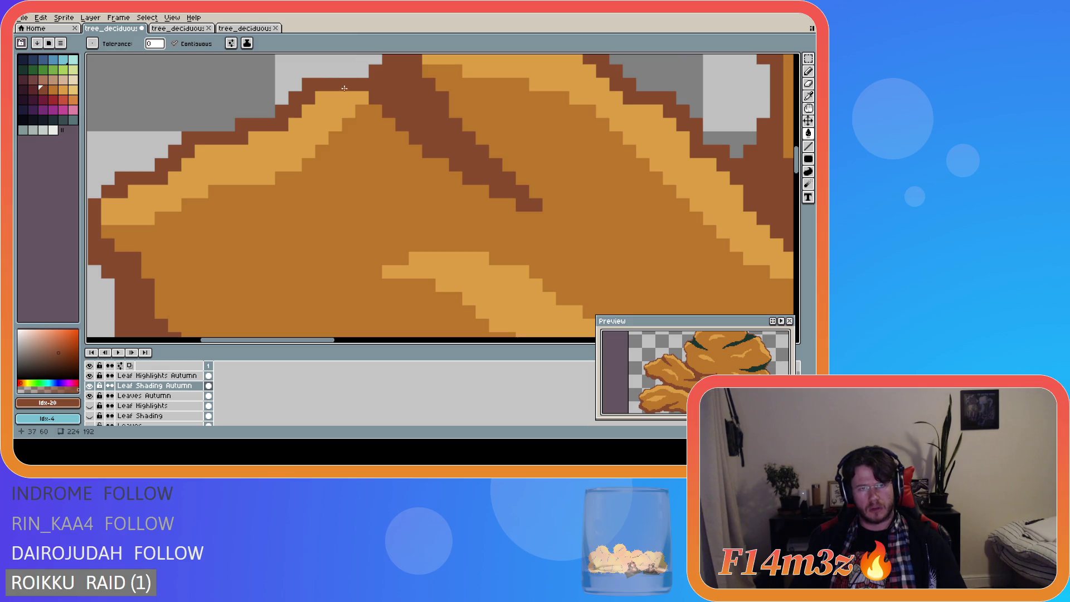
scroll(344, 88, down, 3)
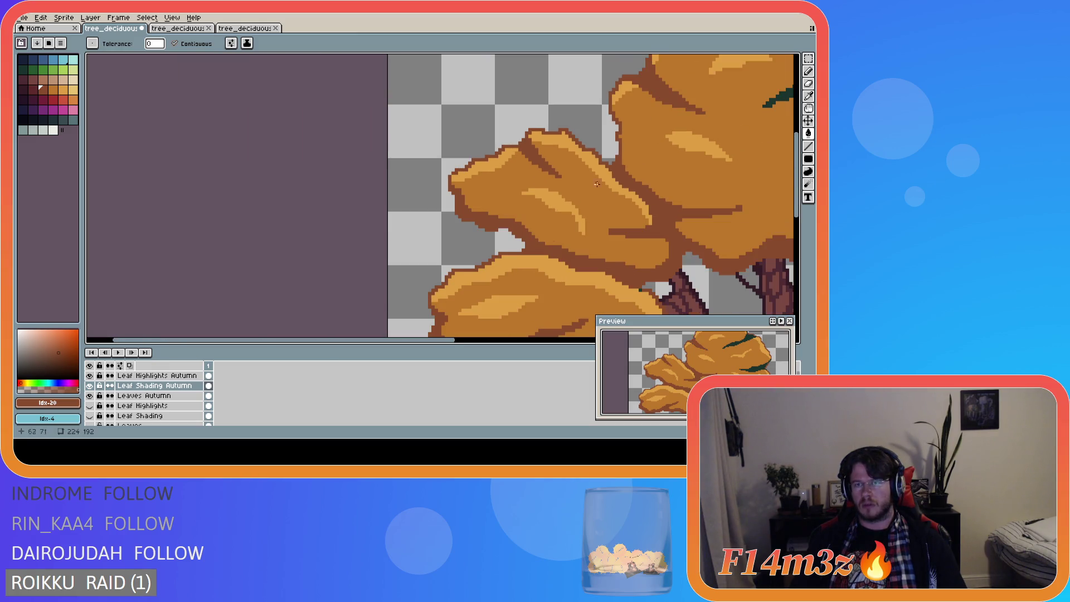
mouse_move(442, 339)
mouse_down()
mouse_move(423, 340)
mouse_move(599, 339)
mouse_up()
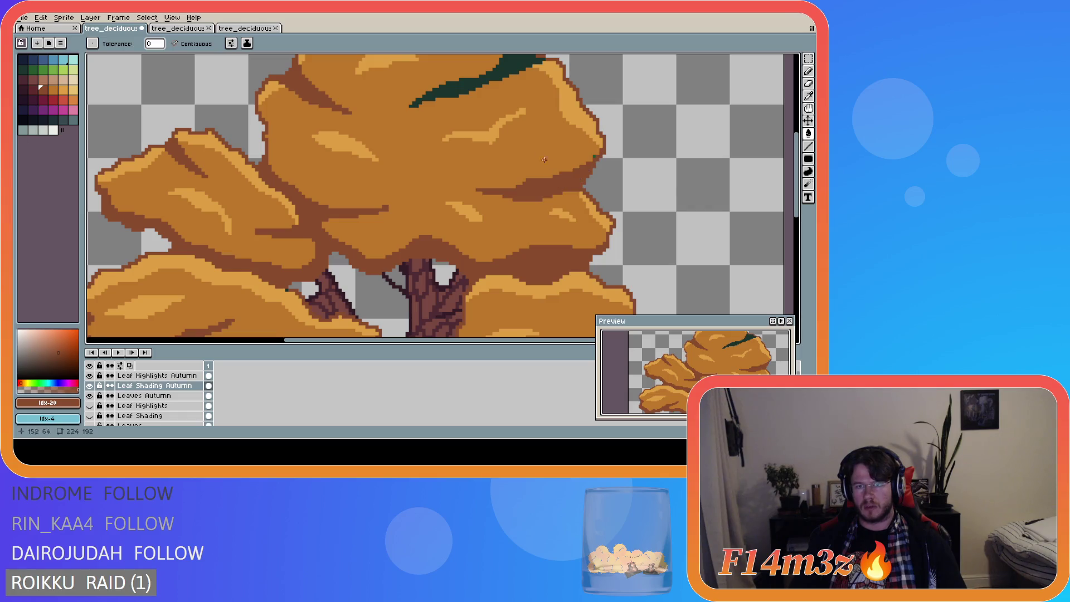
scroll(455, 103, up, 2)
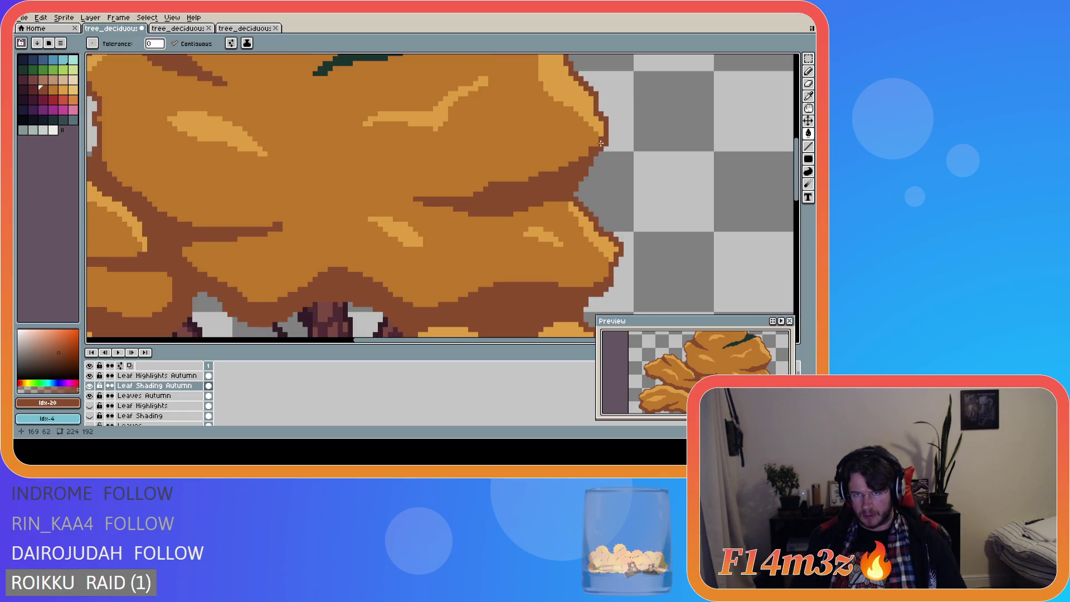
scroll(455, 103, down, 1)
scroll(455, 103, down, 2)
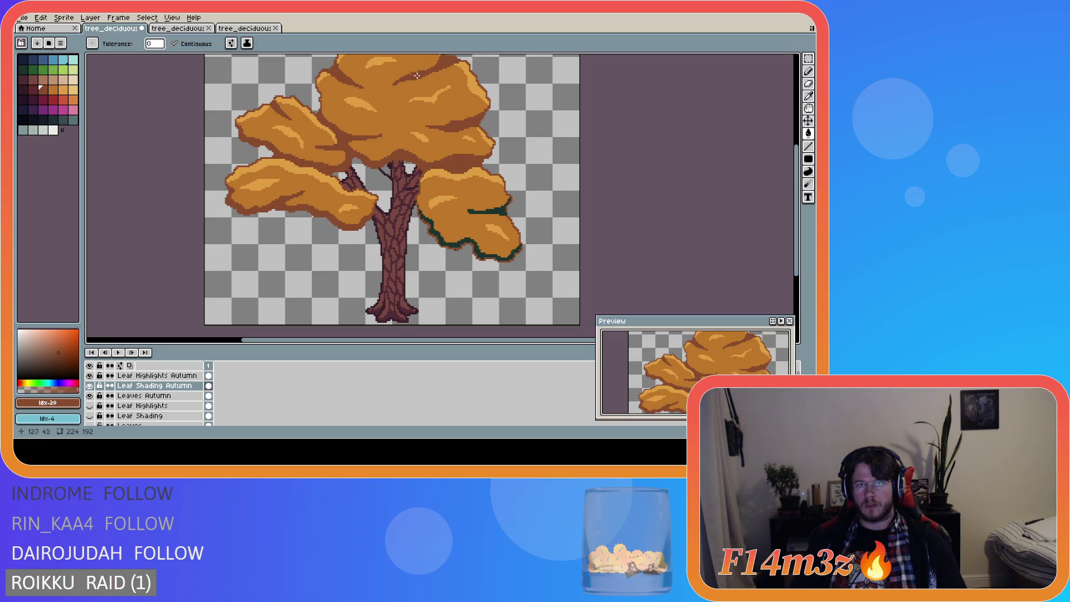
key(ctrl+z)
scroll(425, 257, up, 2)
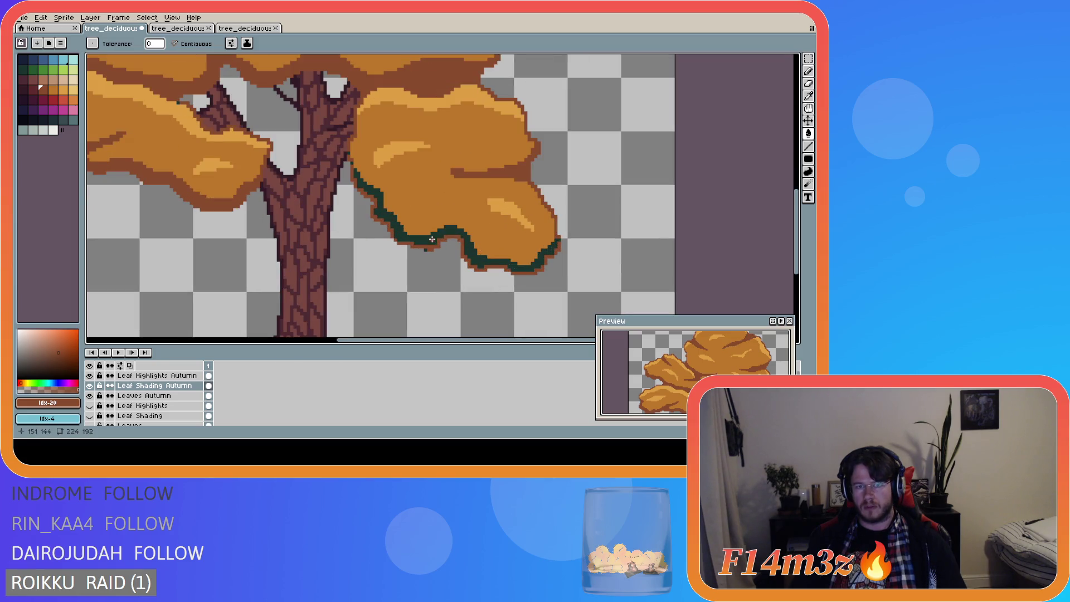
key(ctrl+z)
Step: Review the brown-shaded canopy and save the tree file
scroll(425, 256, up, 1)
scroll(425, 256, down, 4)
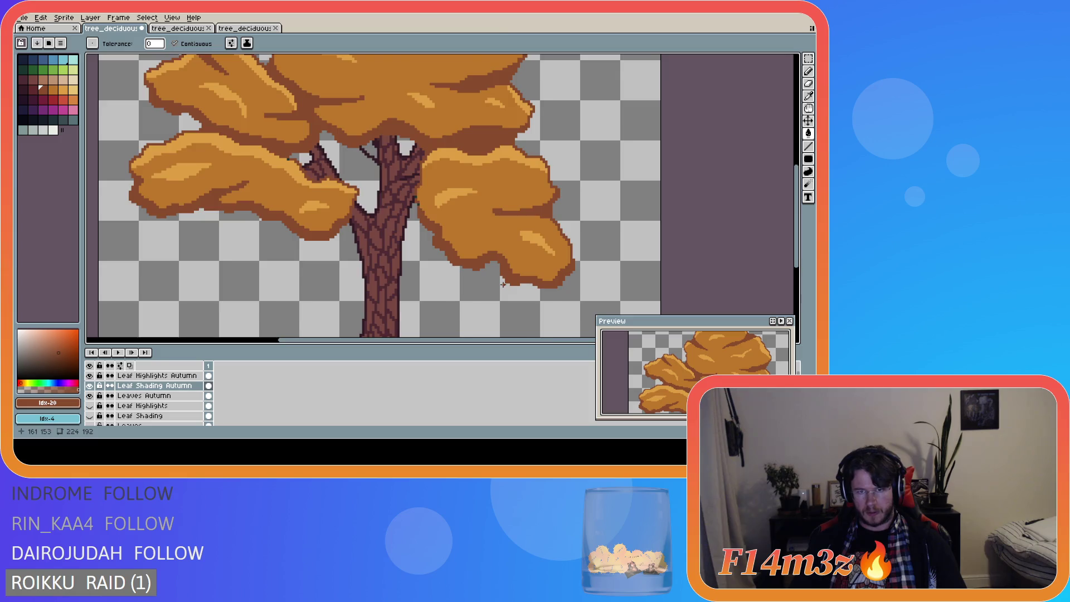
scroll(502, 285, up, 3)
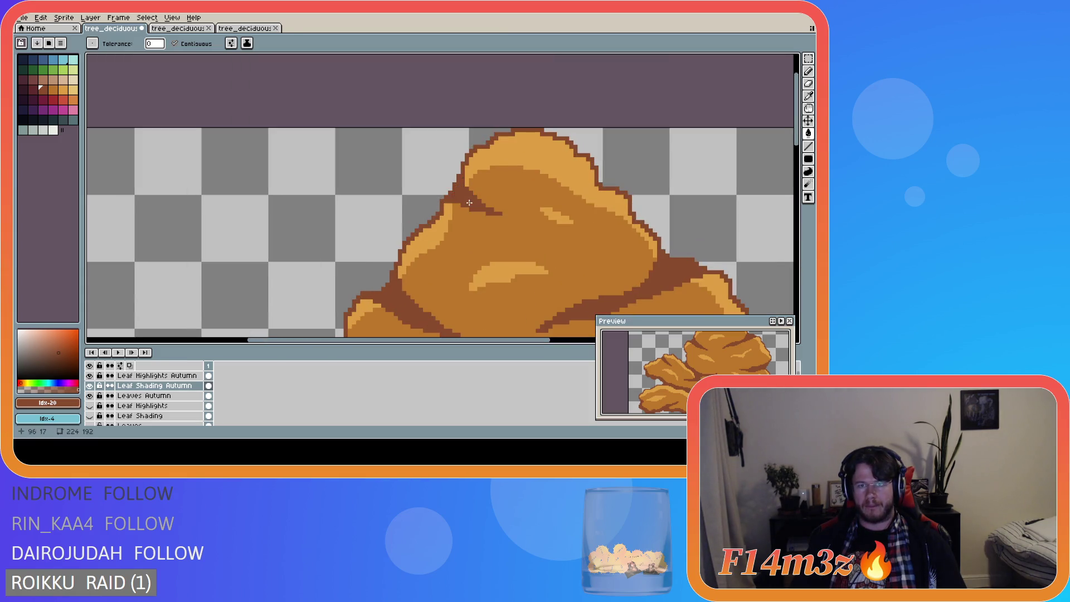
scroll(513, 271, down, 3)
scroll(512, 271, down, 1)
scroll(513, 271, up, 1)
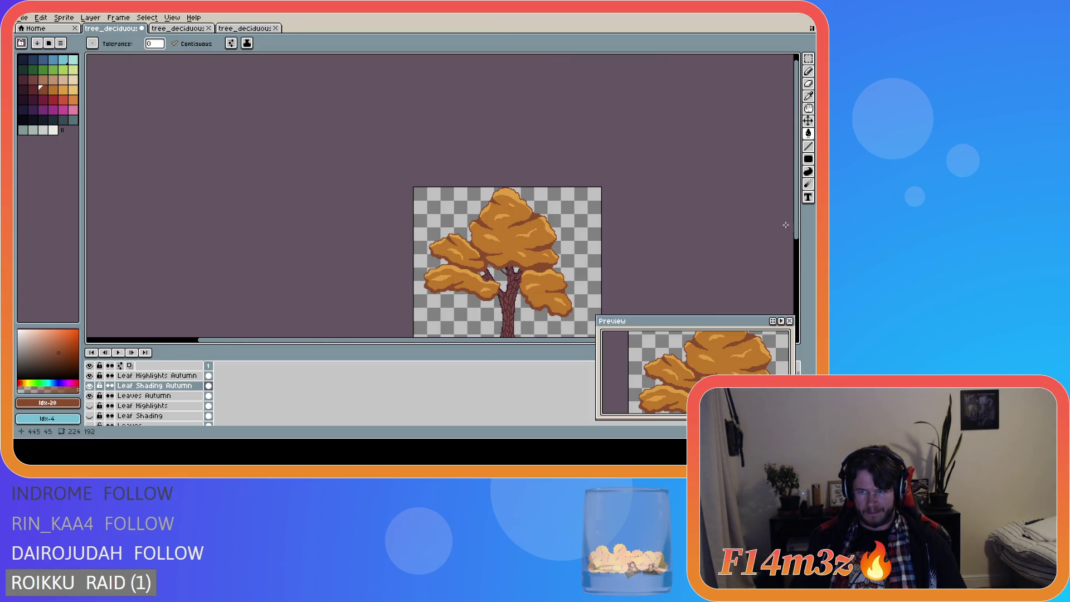
drag(800, 237, 726, 292)
drag(524, 345, 580, 342)
key(ctrl+s)
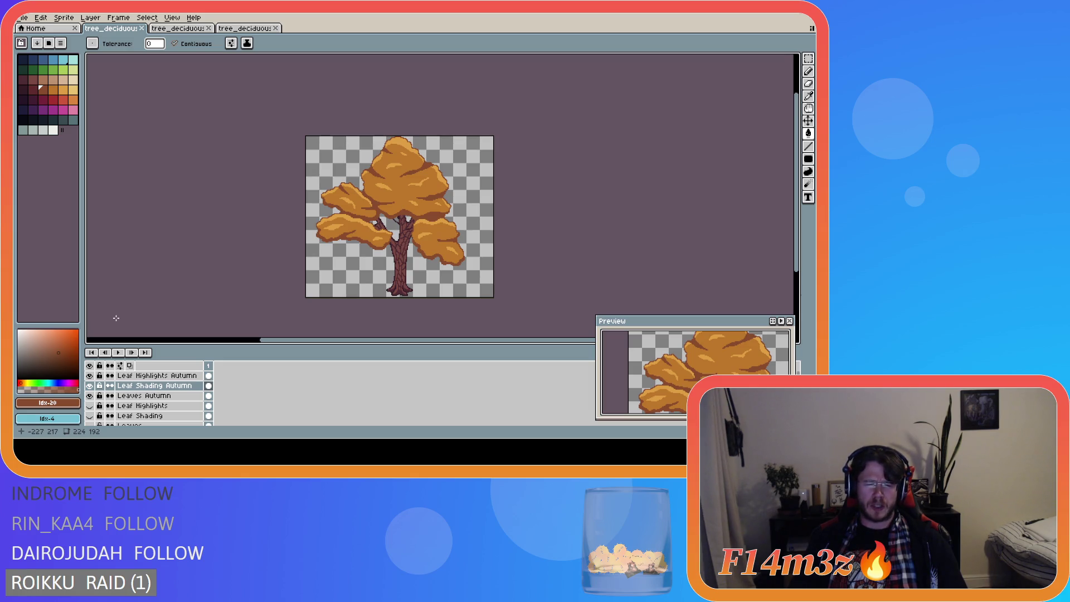
Step: Save, zoom out to show the whole tree, and hide the three autumn leaf layers
key(ctrl+s)
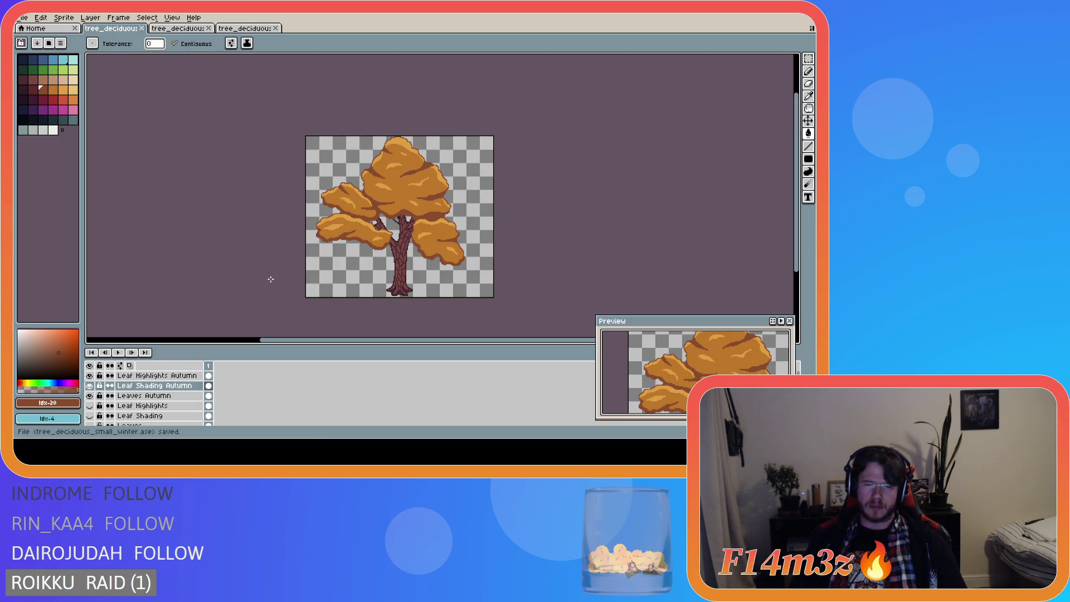
scroll(263, 275, up, 5)
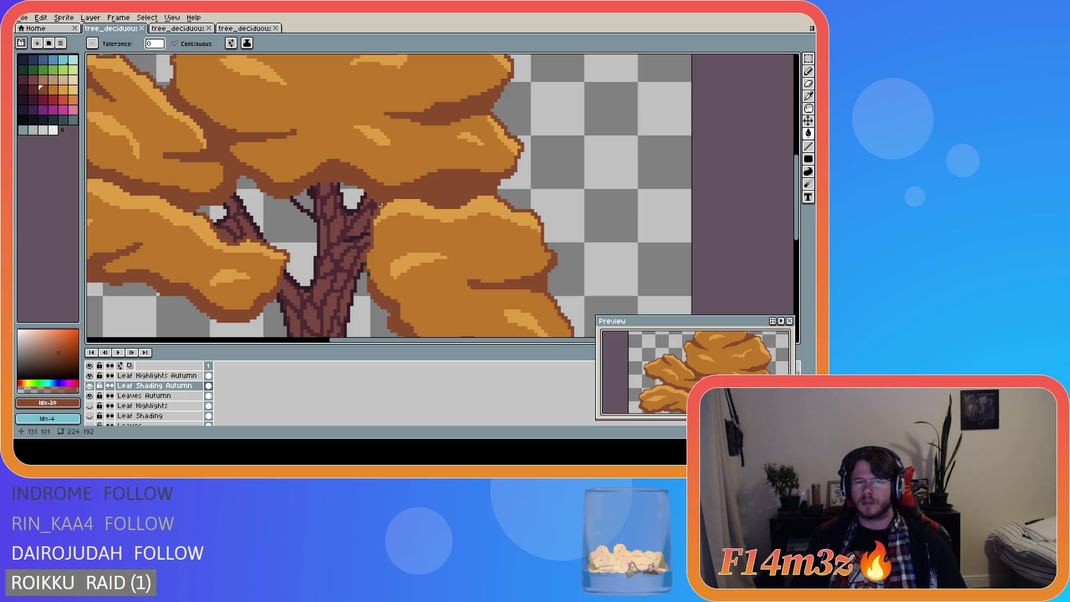
scroll(385, 207, down, 3)
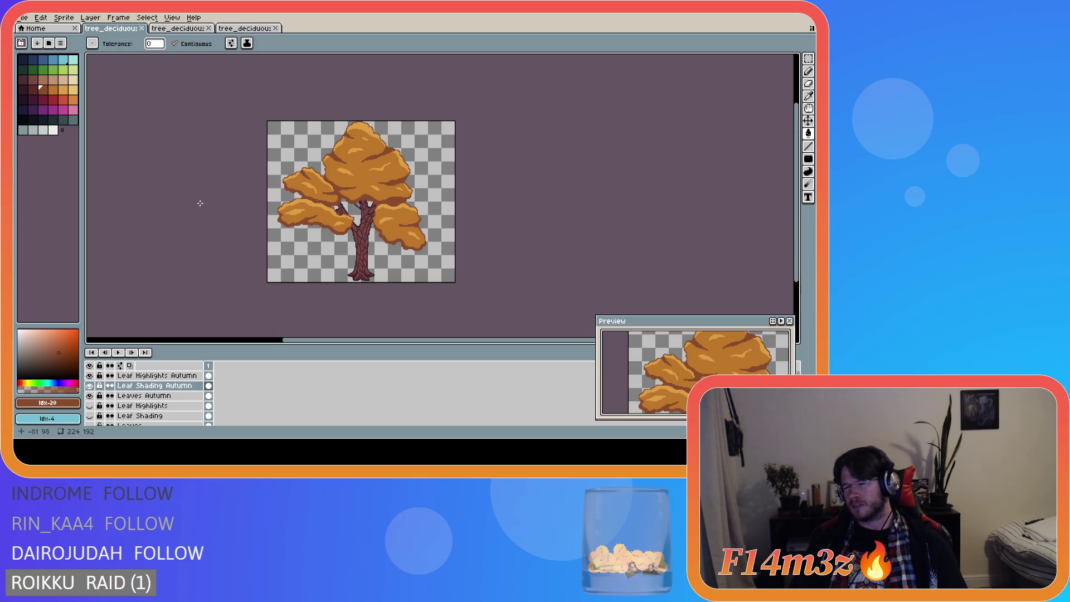
drag(89, 395, 89, 375)
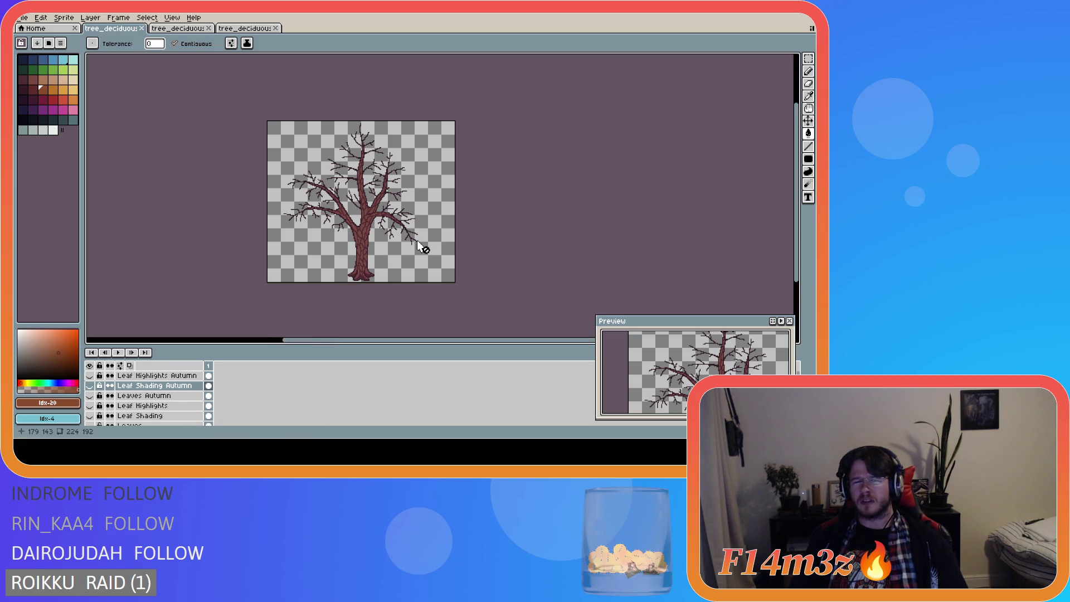
Step: Show the green Leaves, Leaf Shading and Leaf Highlights layers and save tree_deciduous_small_winter.ase
drag(796, 253, 754, 282)
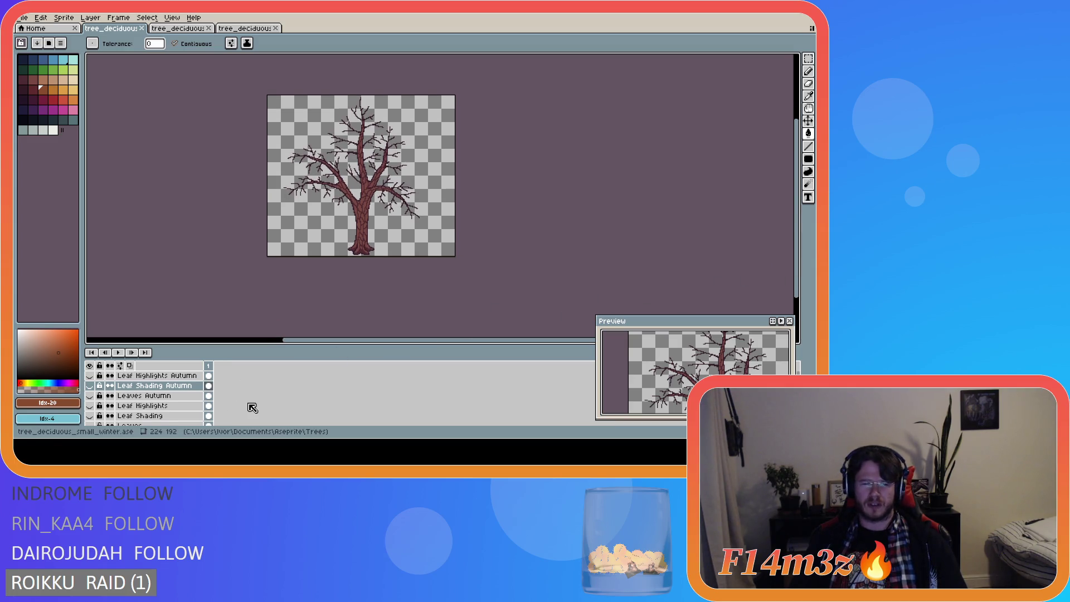
scroll(193, 401, down, 1)
mouse_move(90, 405)
mouse_down()
mouse_move(90, 386)
mouse_move(90, 405)
mouse_up()
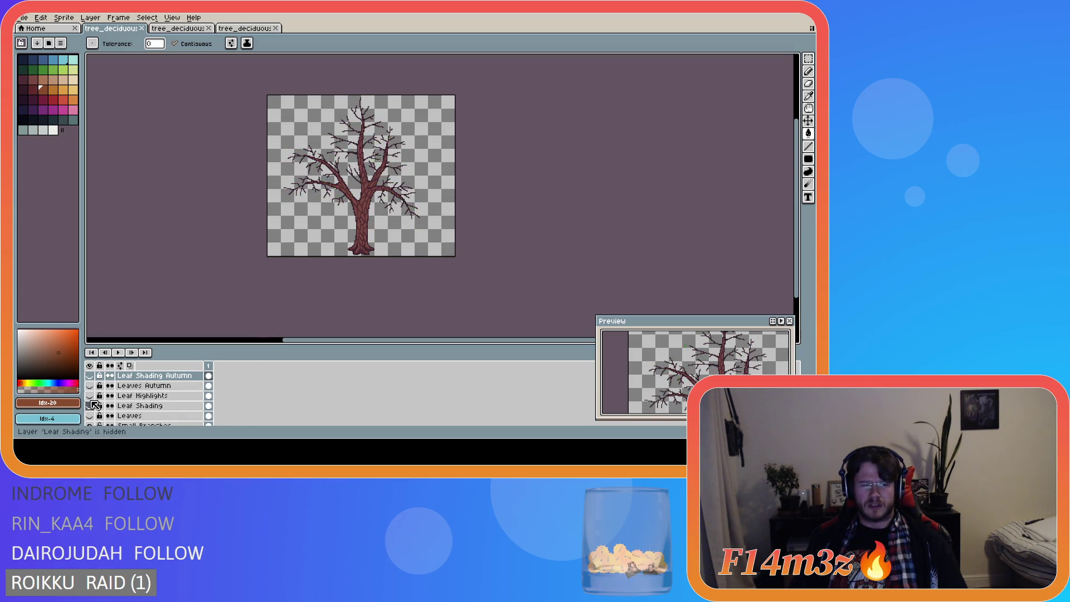
scroll(264, 395, up, 1)
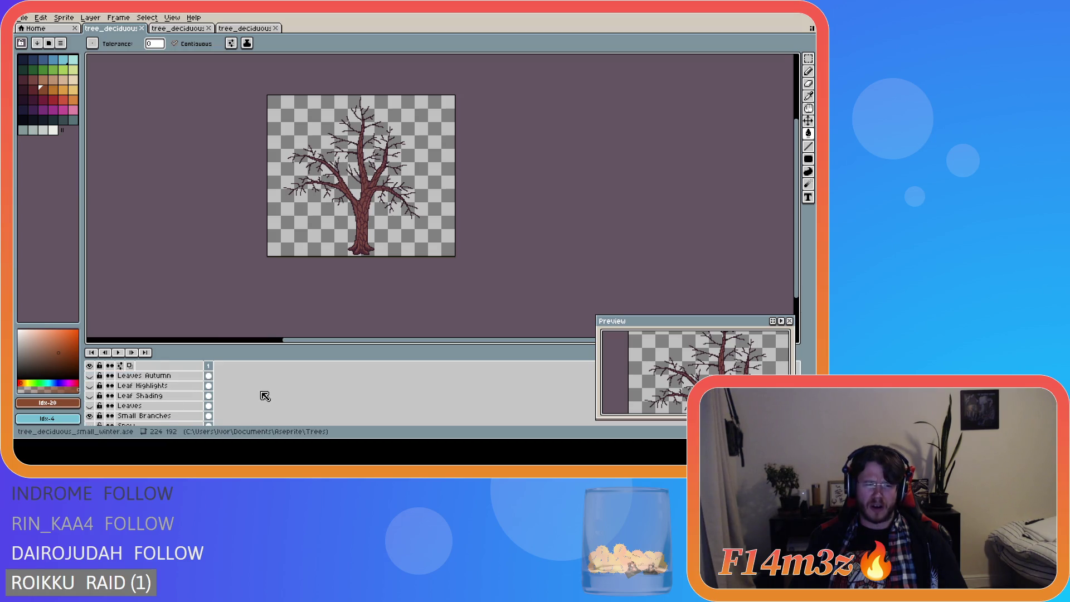
scroll(179, 405, down, 1)
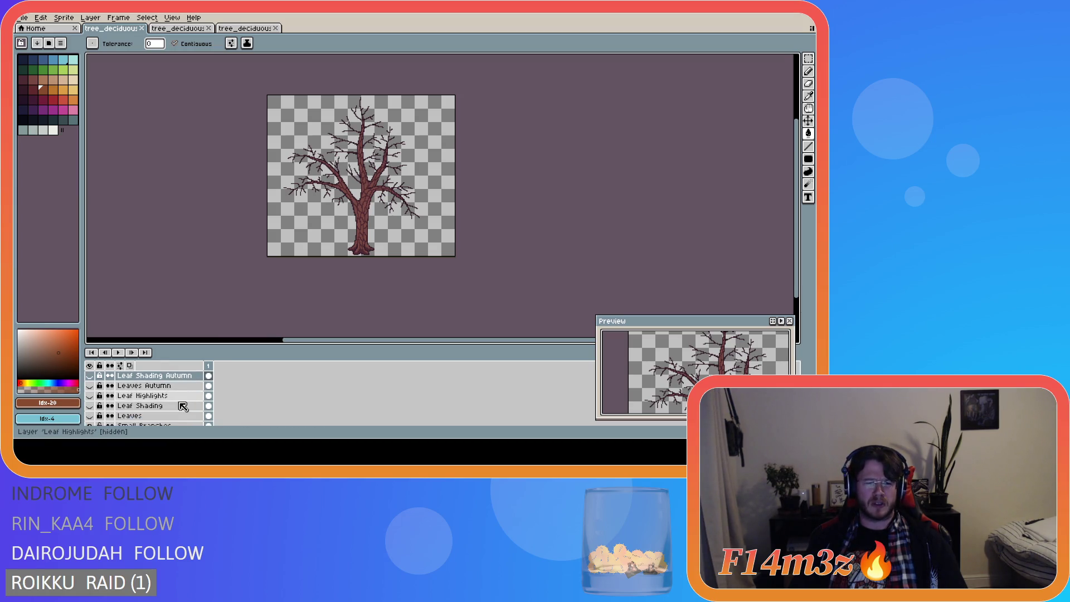
drag(89, 395, 94, 417)
key(ctrl+s)
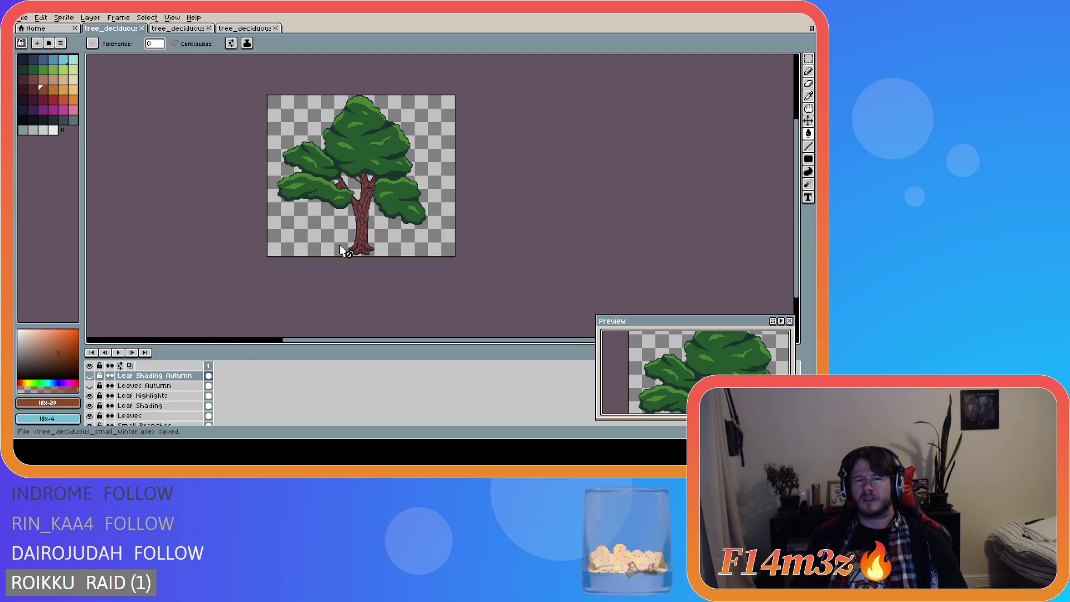
Step: Zoom in and pan around the trunk to inspect it, then save the file
scroll(365, 189, up, 4)
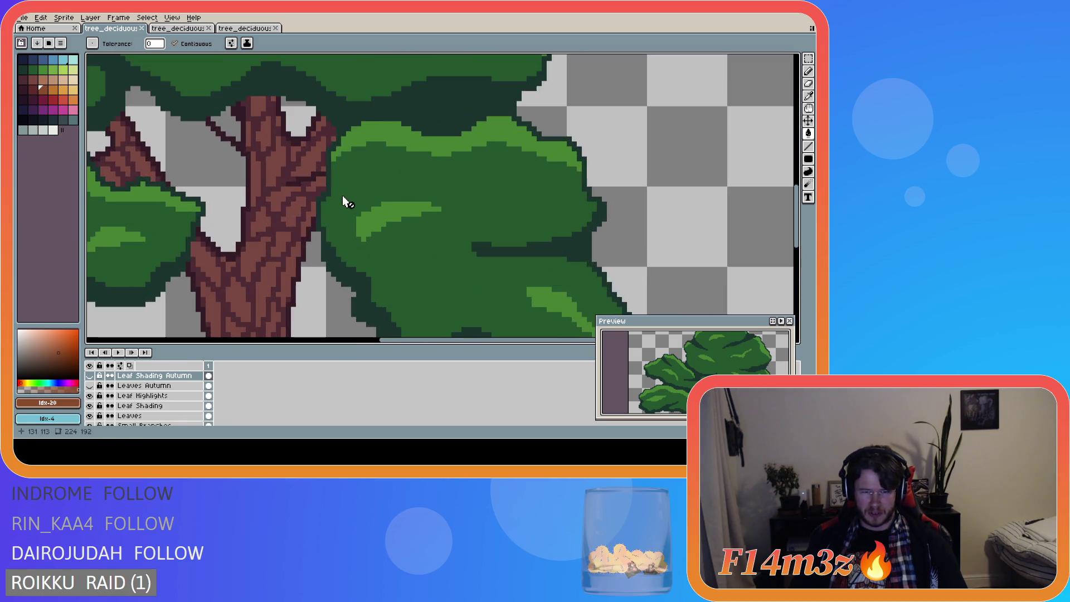
scroll(337, 203, down, 4)
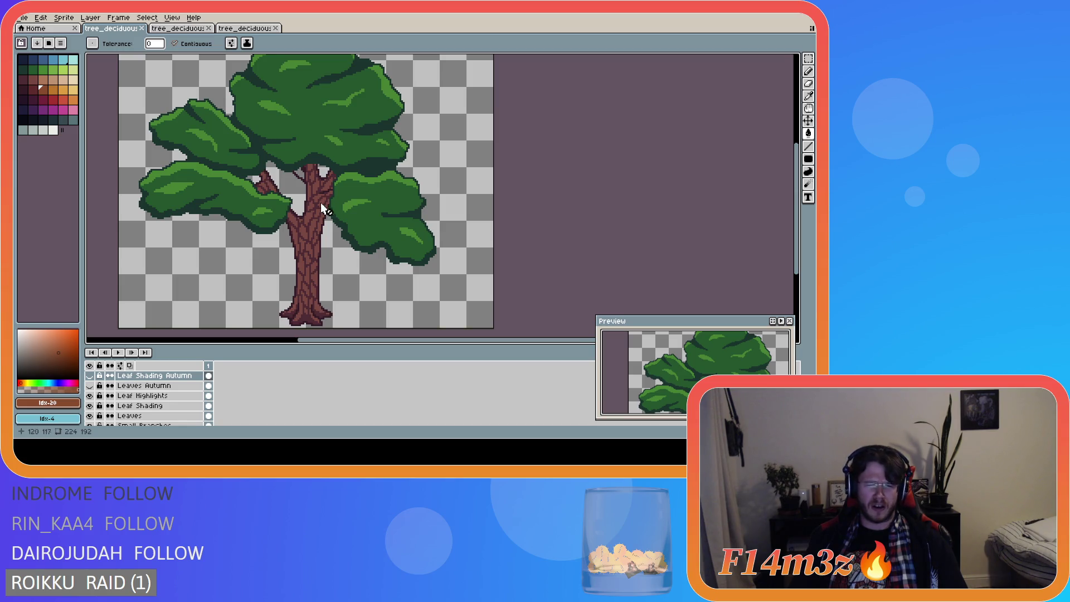
drag(306, 341, 246, 341)
drag(796, 256, 796, 245)
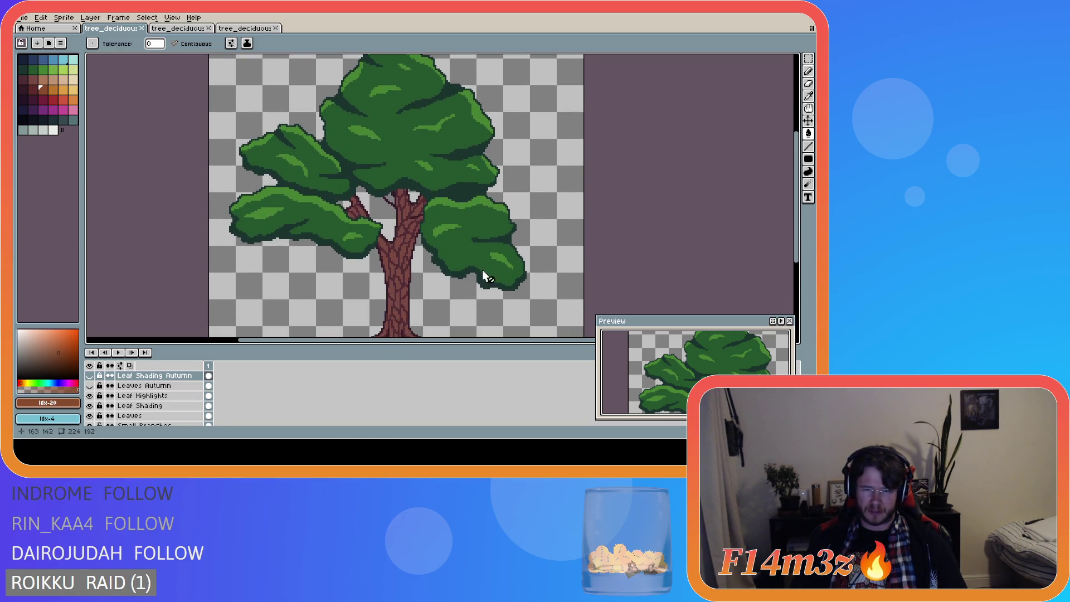
scroll(397, 275, down, 2)
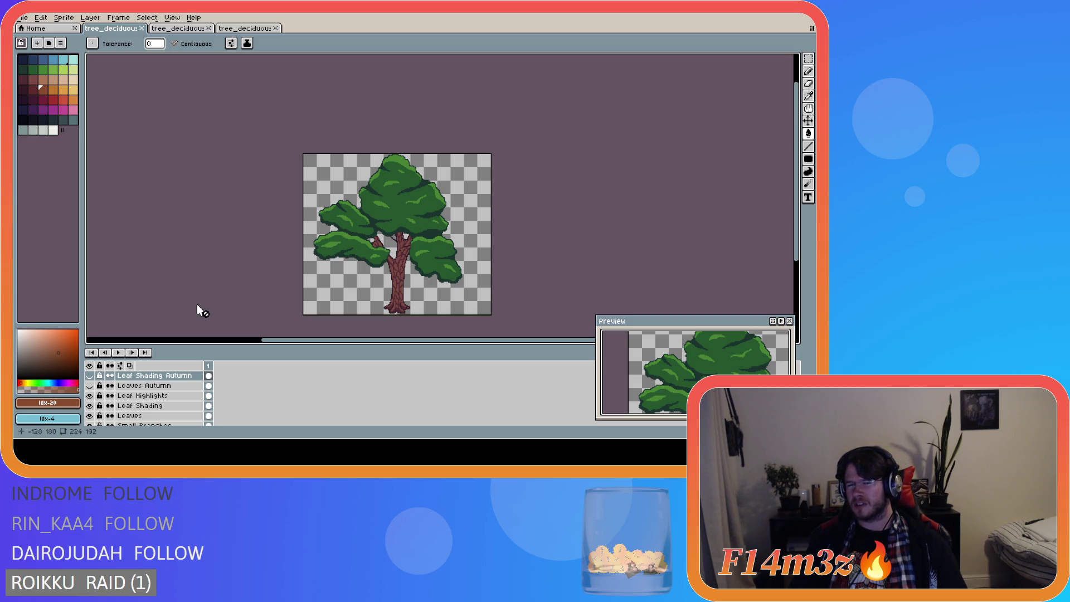
key(ctrl+s)
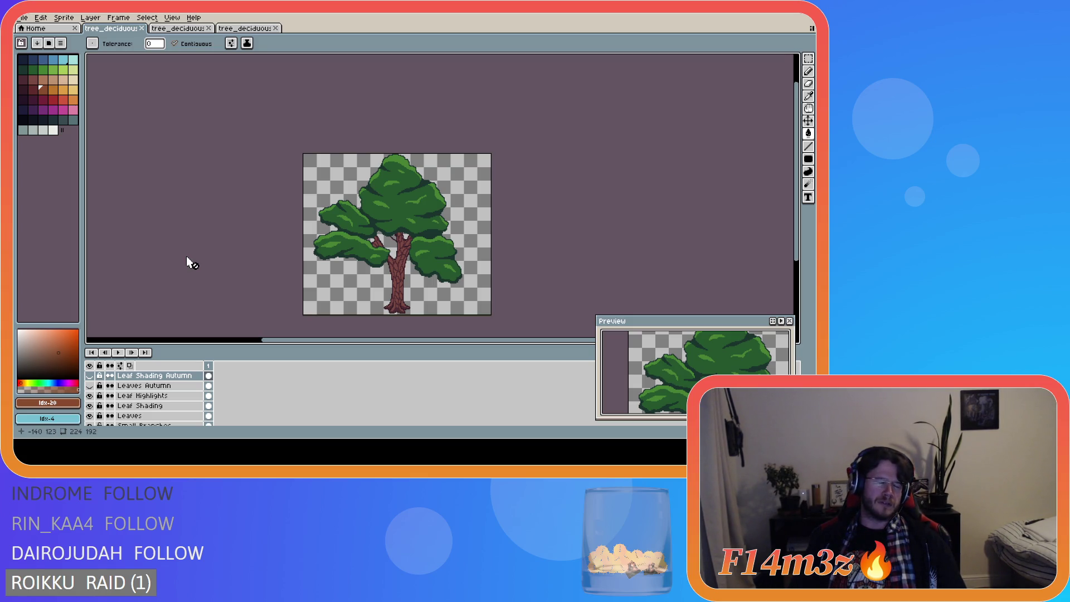
Step: Save the file and make the three Autumn leaf layers visible again
key(v)
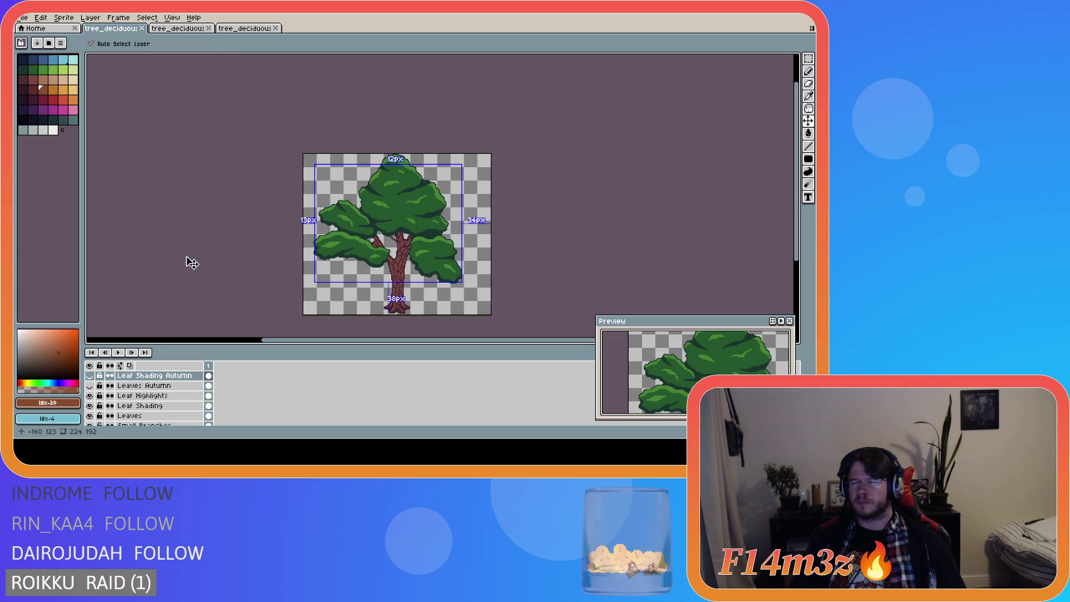
key(ctrl+s)
key(g)
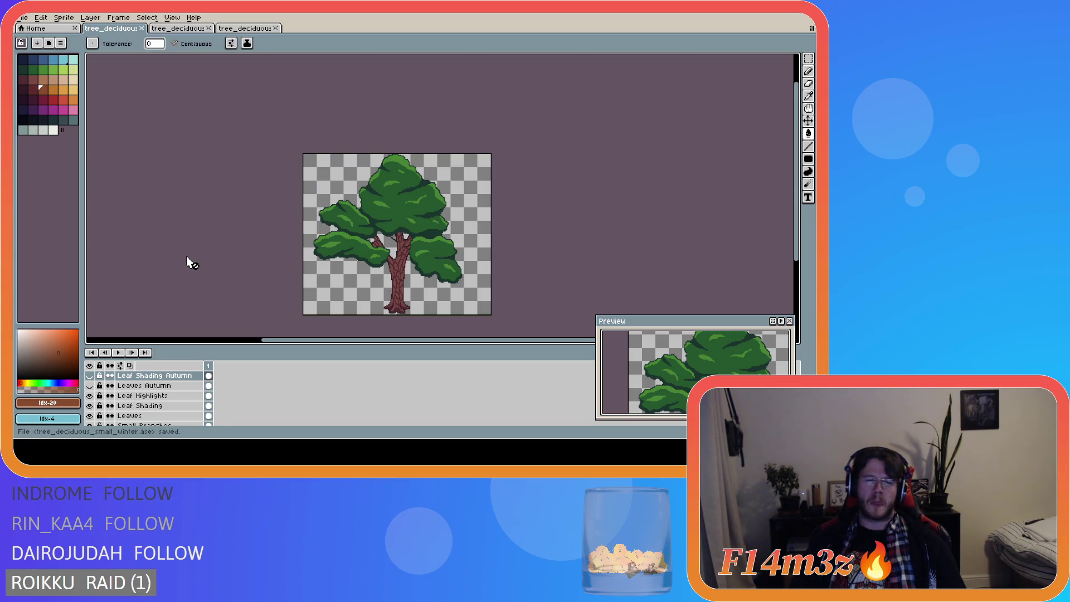
scroll(183, 404, up, 1)
drag(89, 395, 90, 376)
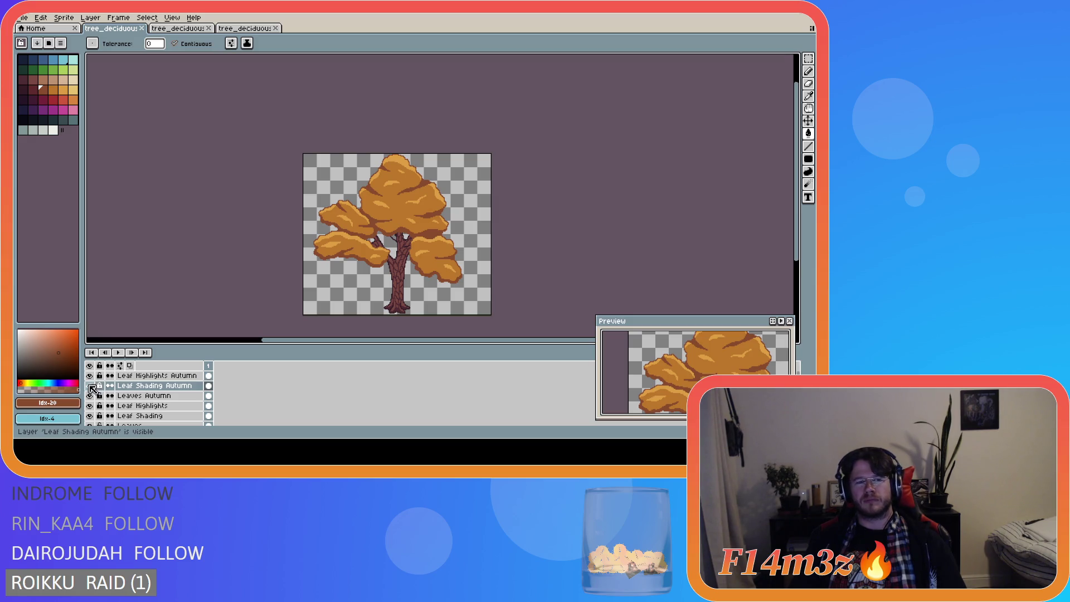
Step: Hide the three autumn leaf layers and turn on the Grass layer background
click(89, 395)
drag(92, 397, 95, 378)
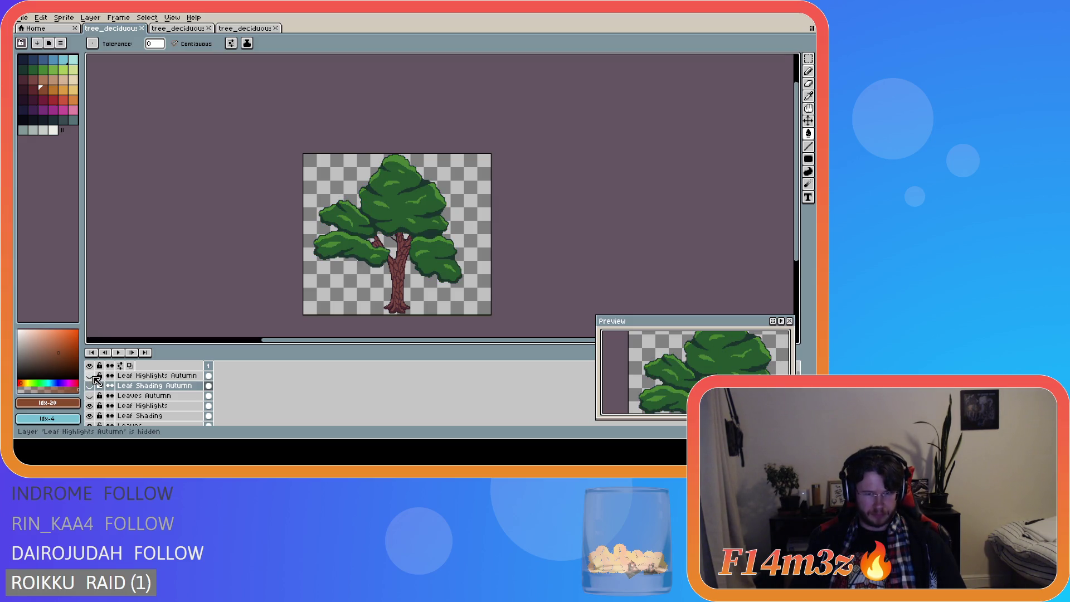
scroll(274, 405, down, 5)
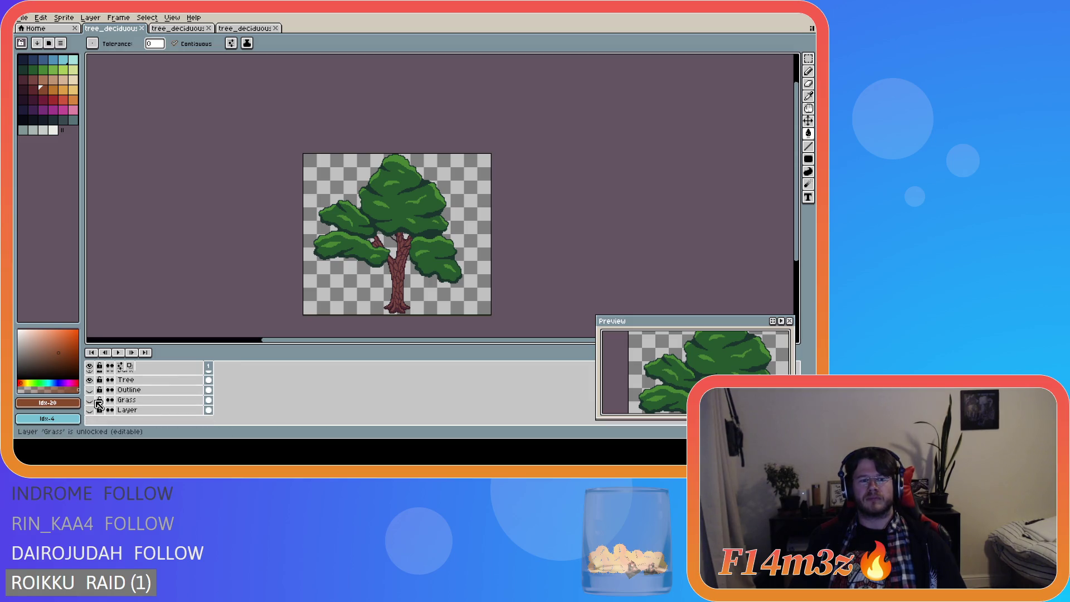
click(91, 400)
Step: Briefly show the autumn leaf layers again, then hide them so the tree stays green
scroll(269, 413, up, 5)
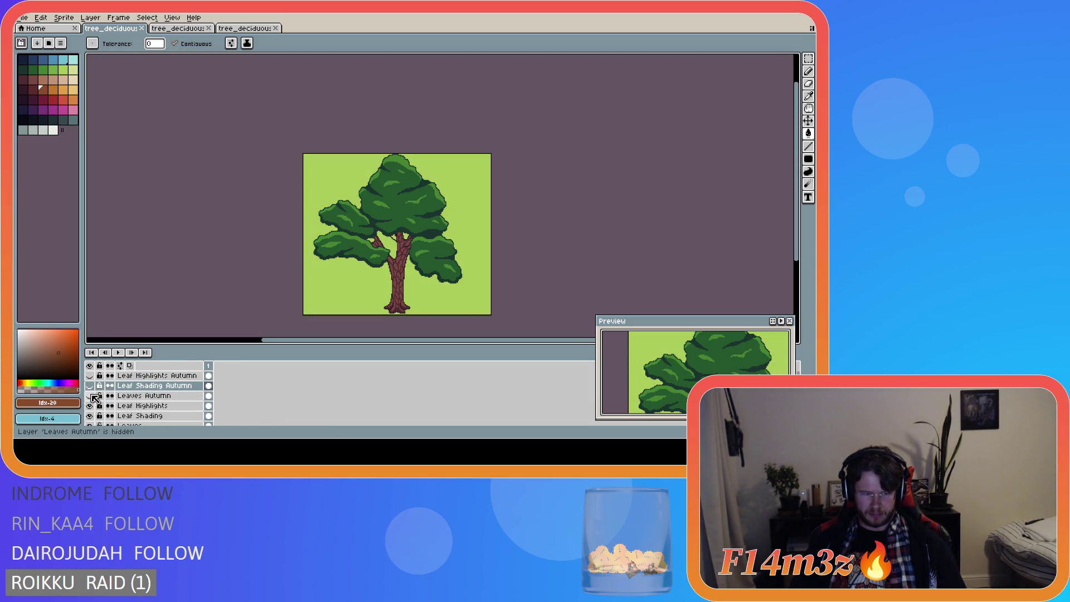
drag(95, 398, 90, 376)
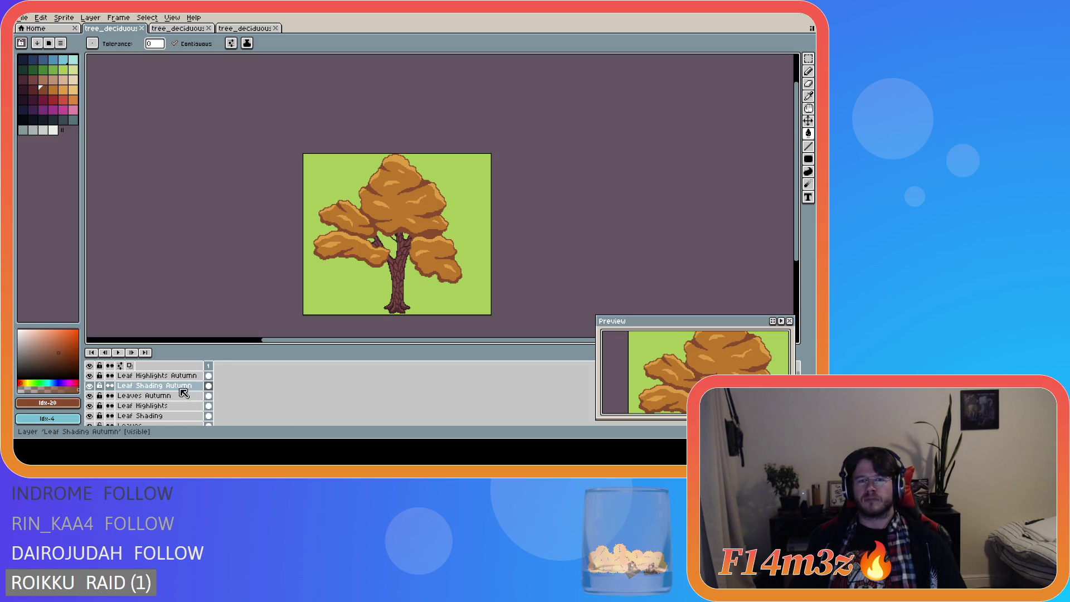
click(156, 387)
drag(89, 375, 89, 395)
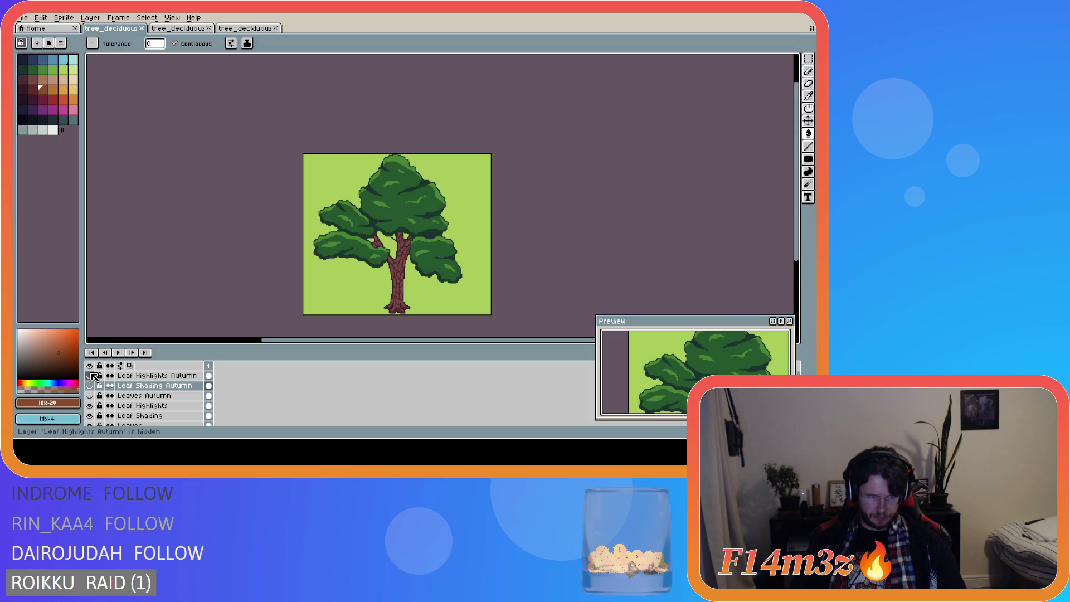
scroll(291, 403, down, 3)
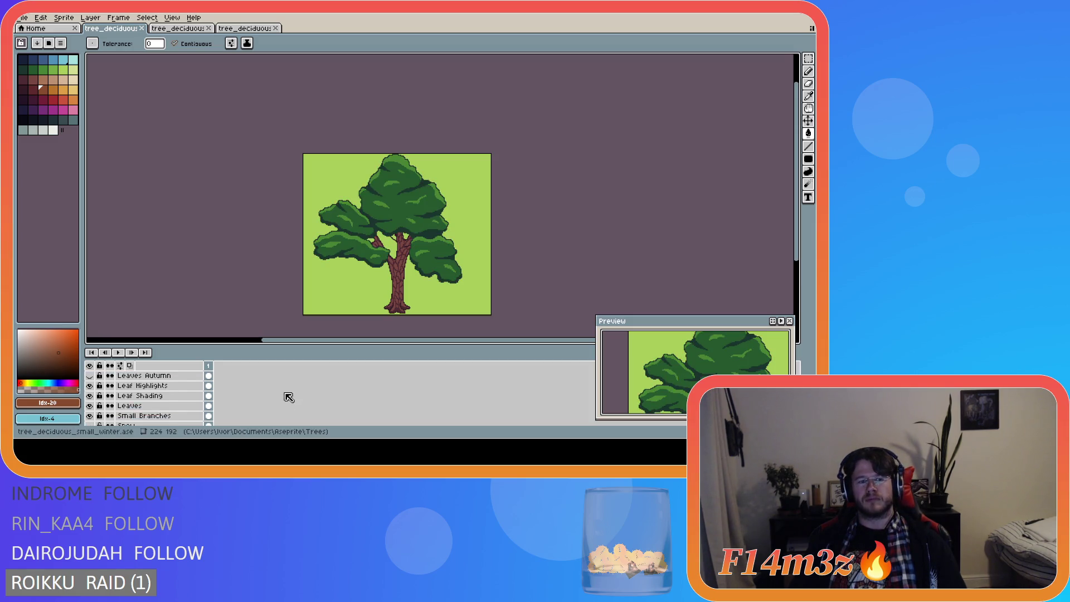
Step: Add a new layer above Small Branches and name it Leaf Shadows
scroll(289, 396, down, 1)
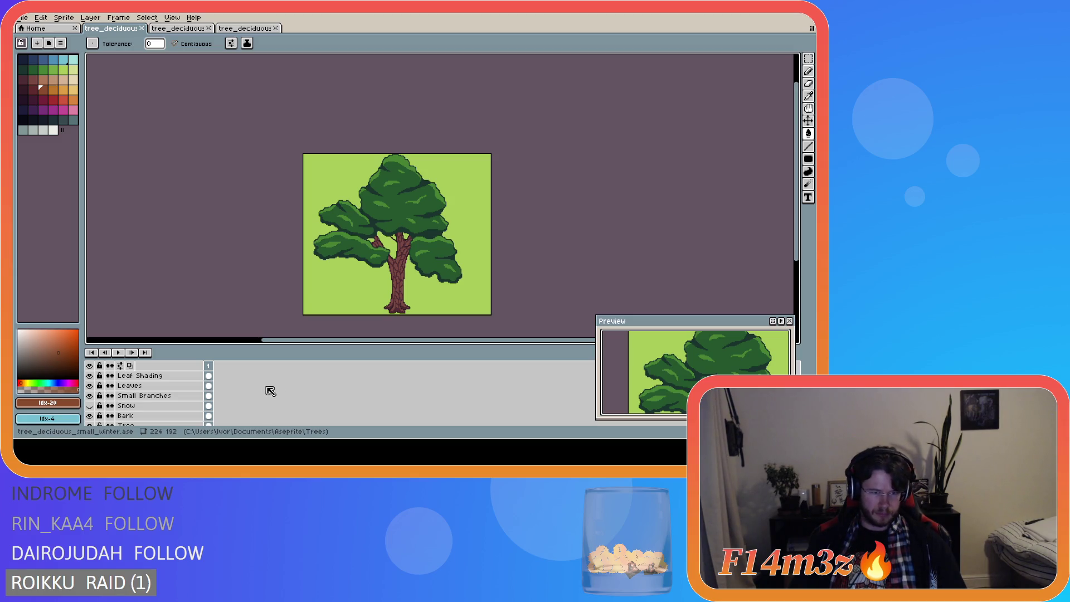
scroll(251, 390, down, 4)
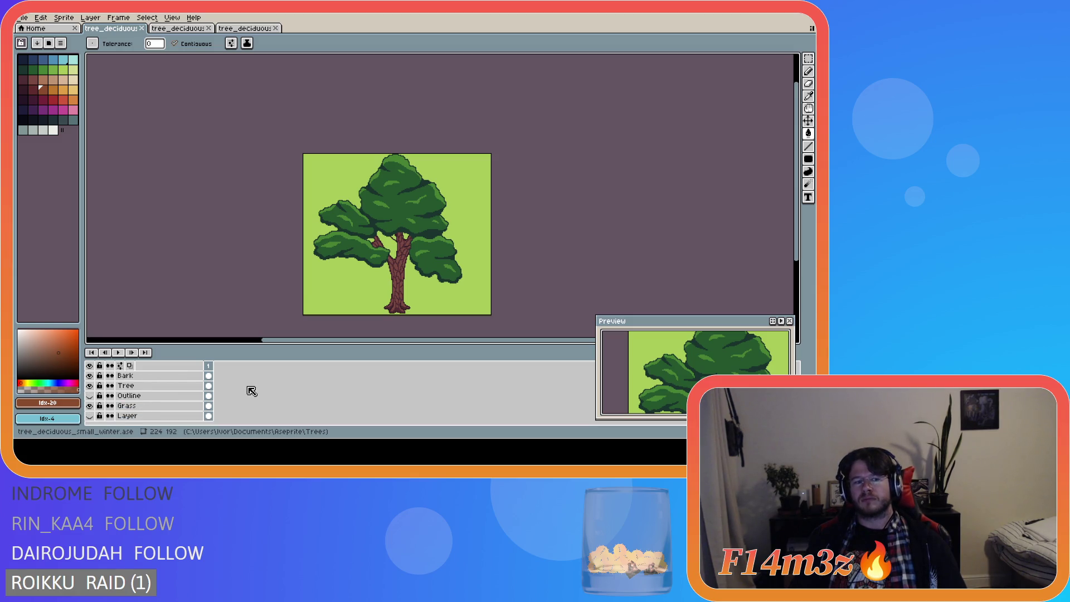
scroll(251, 391, up, 8)
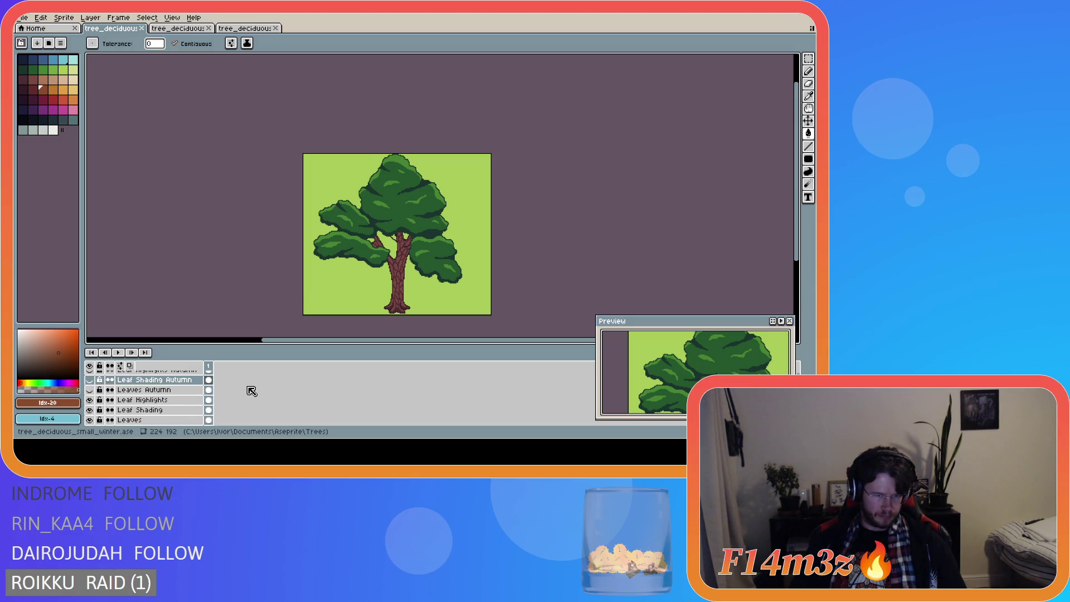
scroll(251, 390, down, 2)
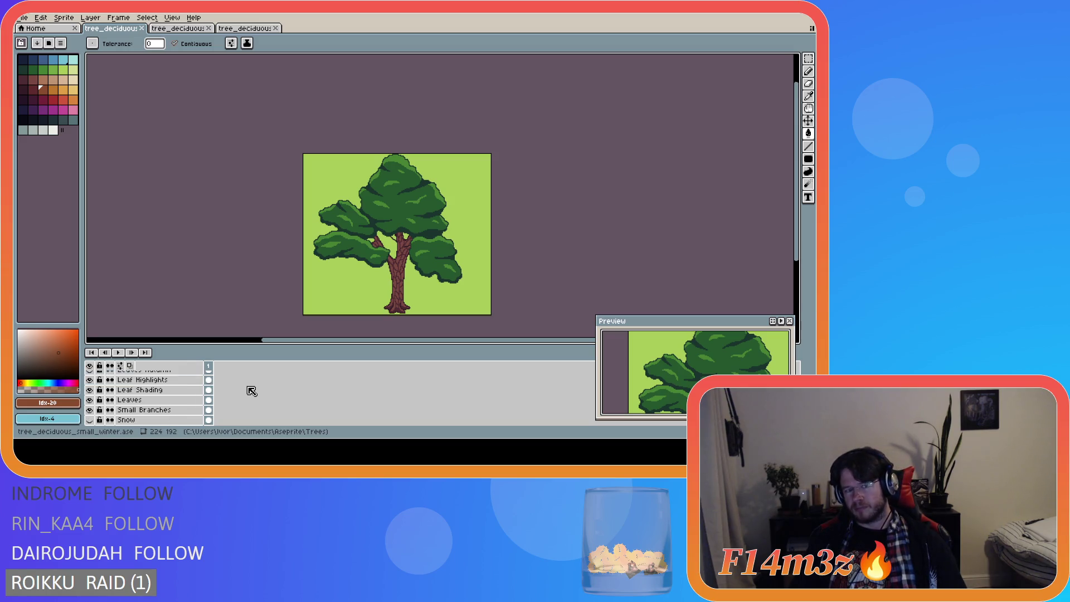
click(166, 410)
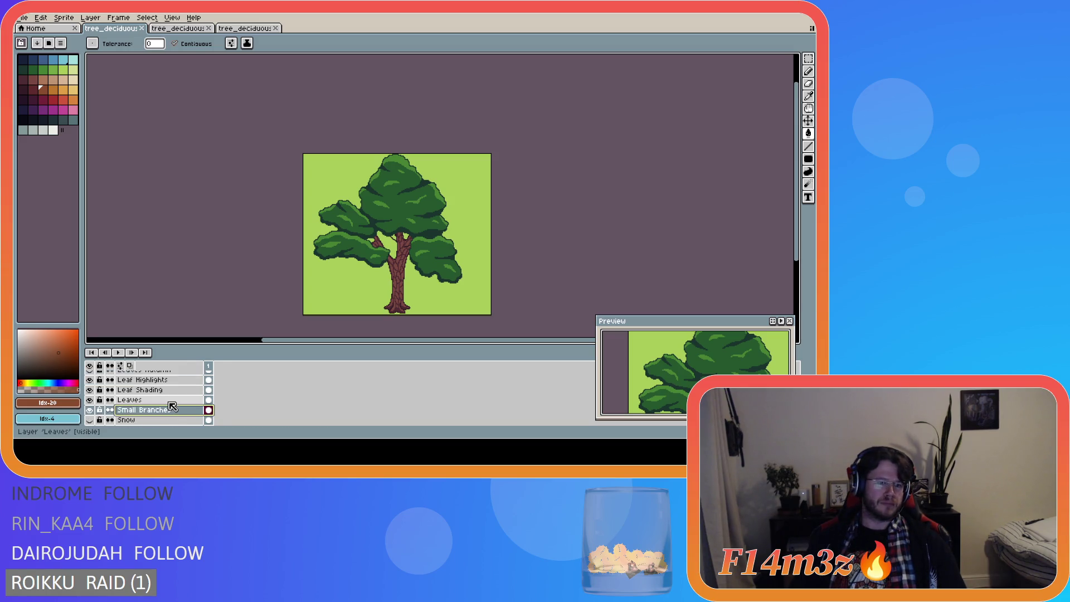
key(shift+n)
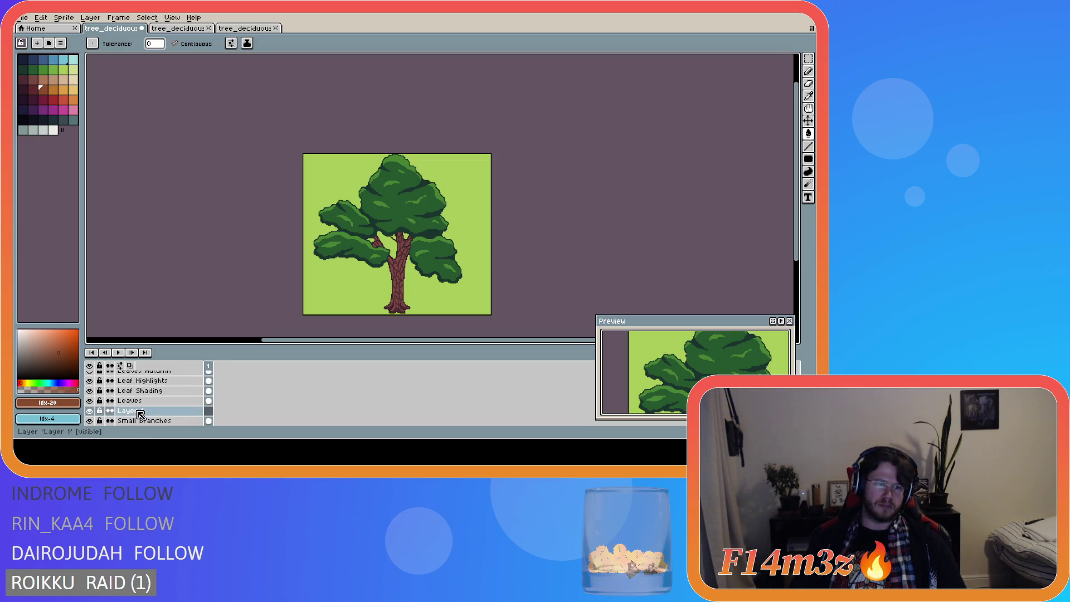
double_click(138, 411)
text(Leaf Shadows)
key(Return)
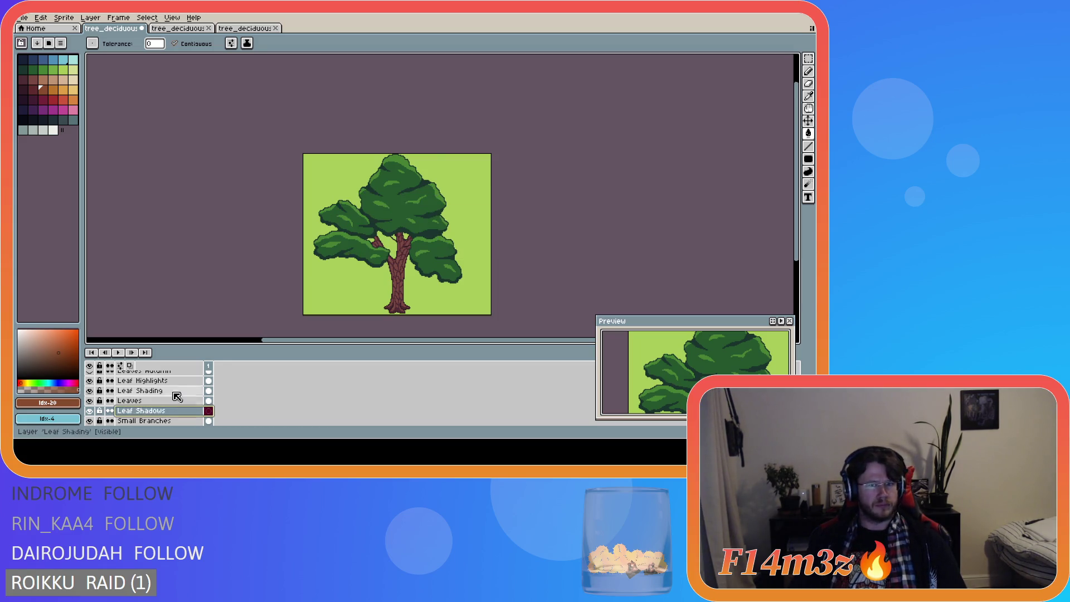
scroll(402, 283, up, 4)
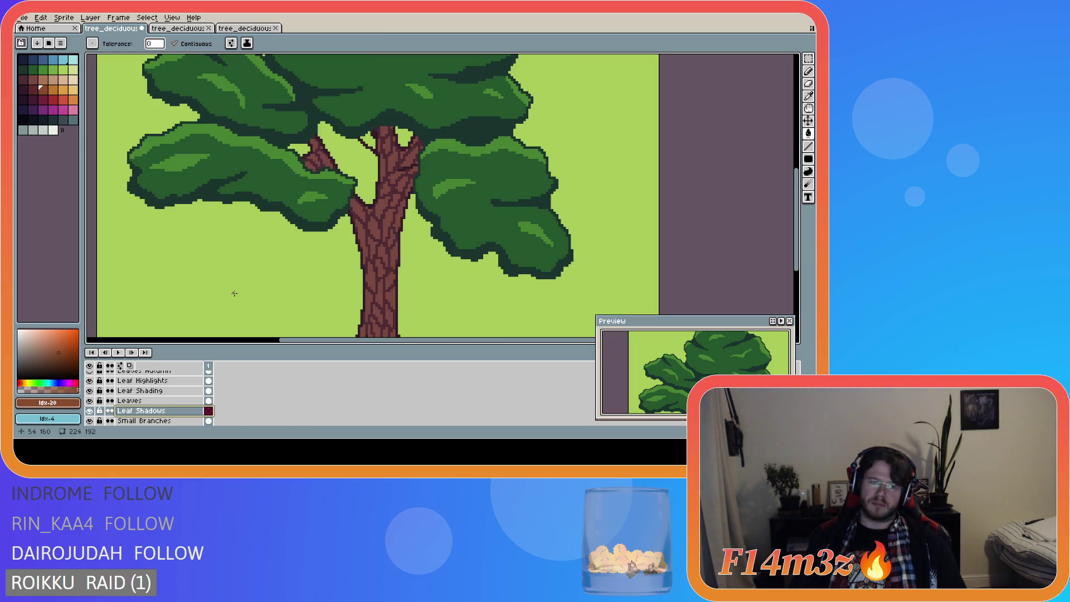
Step: Pick the trunk's dark brown #4d2b32 with the Eyedropper, then bring up the winter tree document
scroll(277, 217, down, 2)
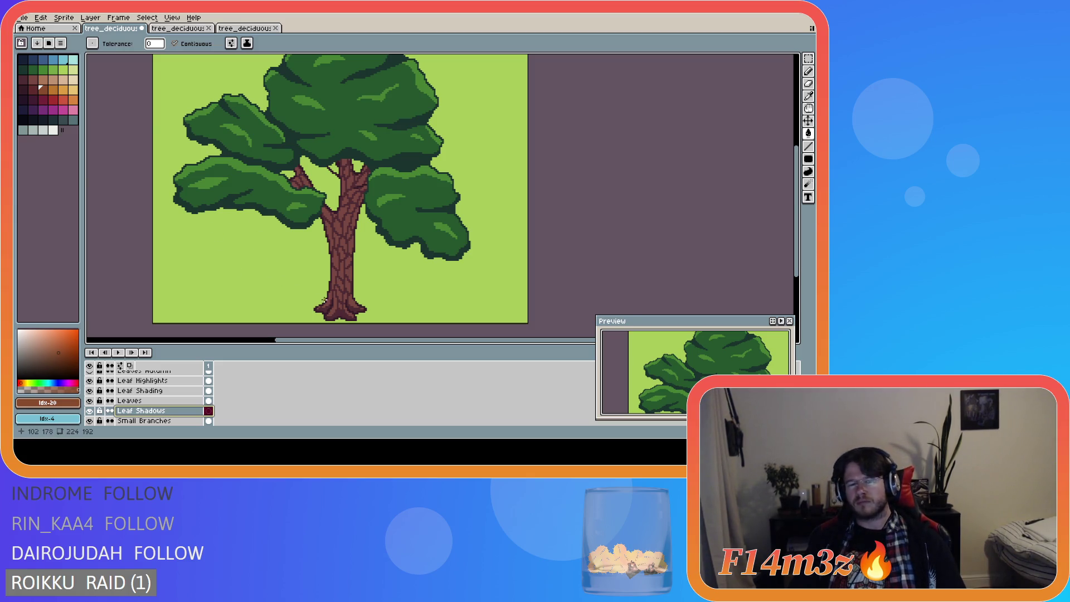
scroll(328, 302, up, 3)
key(i)
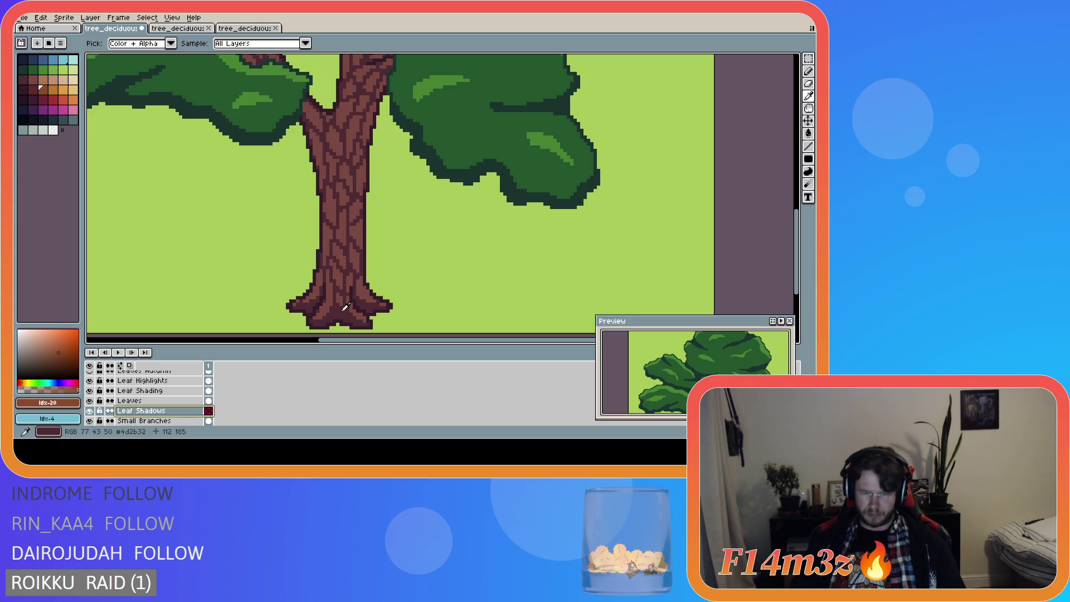
click(343, 308)
key(w)
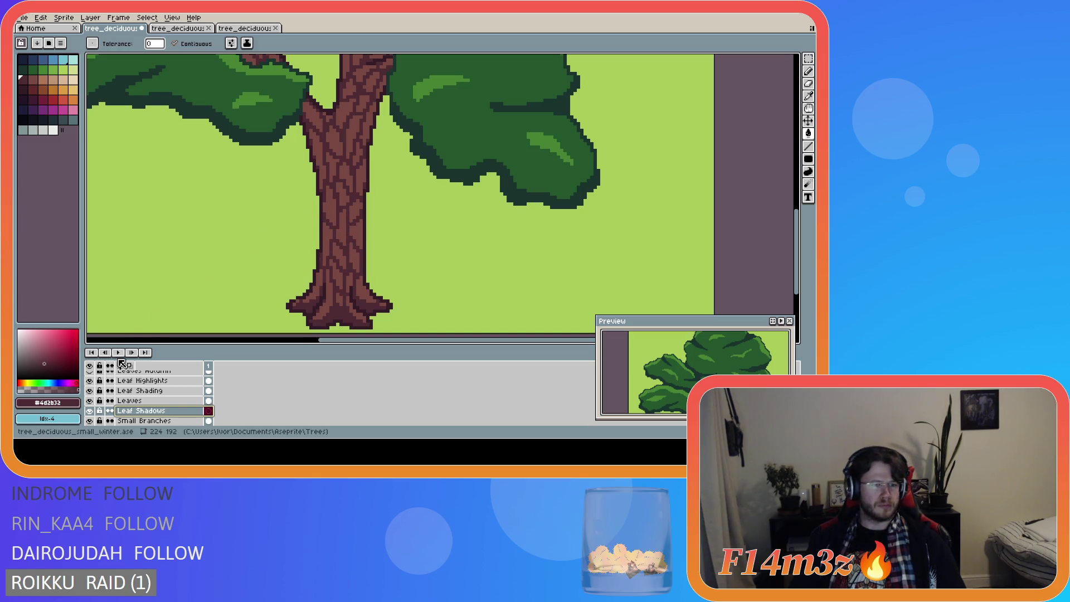
click(177, 28)
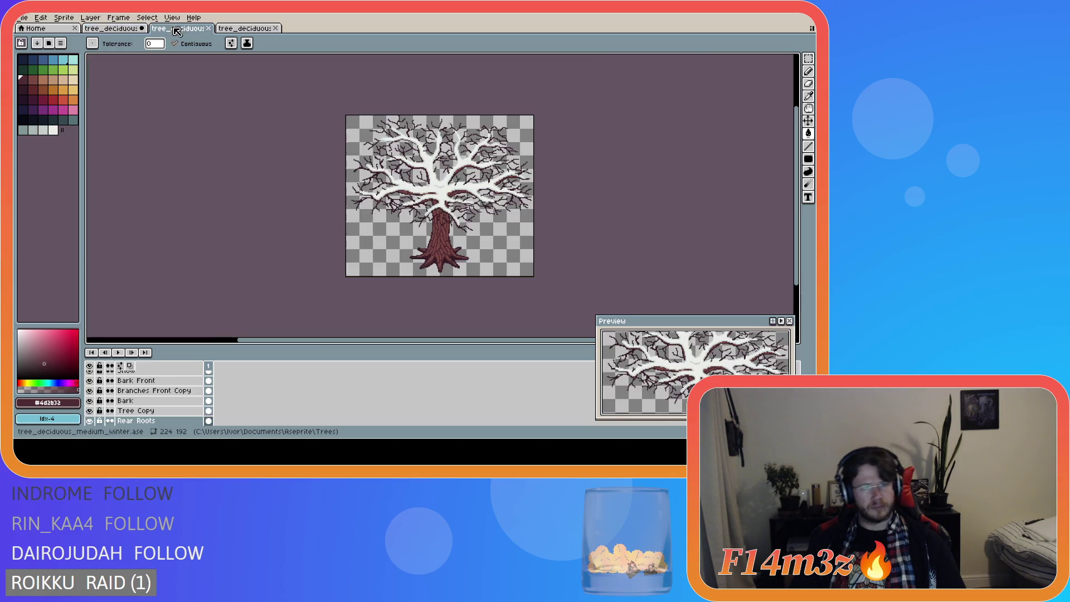
Step: Hide the Snow layer and toggle the Shade layer on and off to compare the winter tree
scroll(120, 403, up, 2)
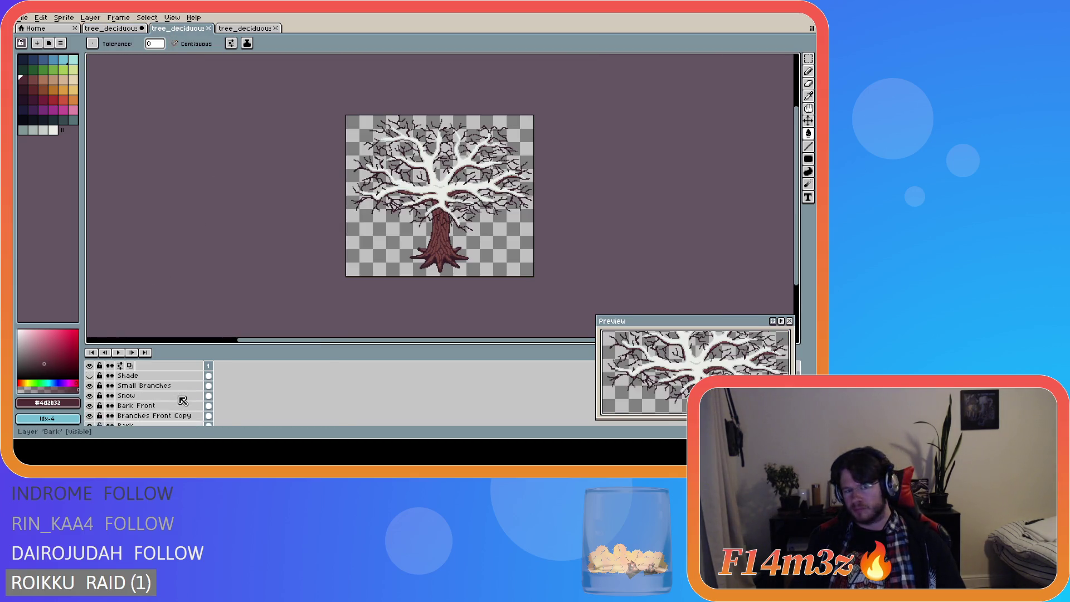
click(89, 396)
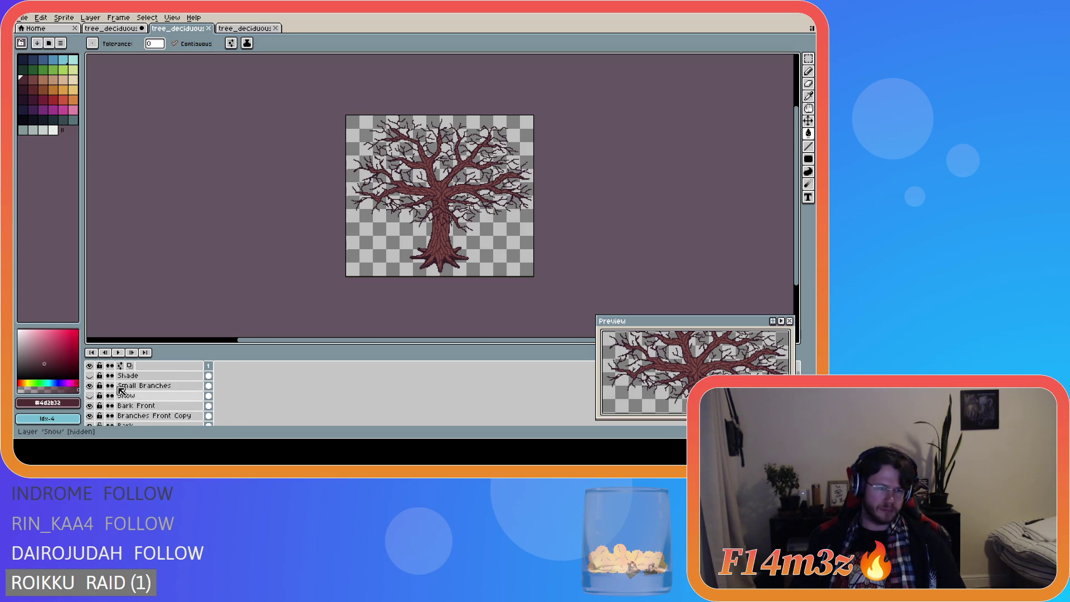
click(90, 375)
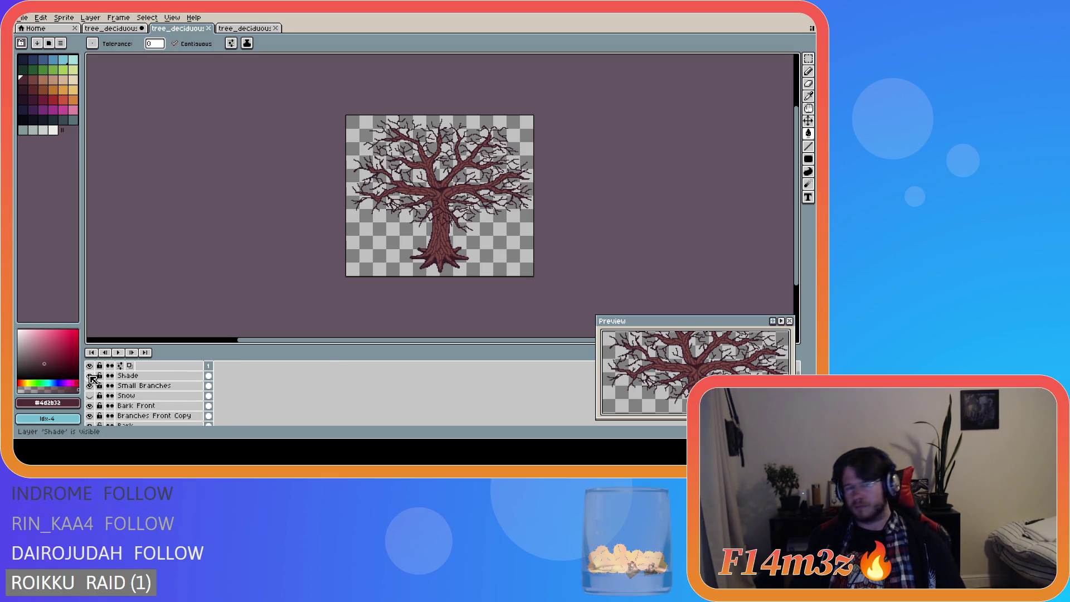
scroll(375, 181, up, 4)
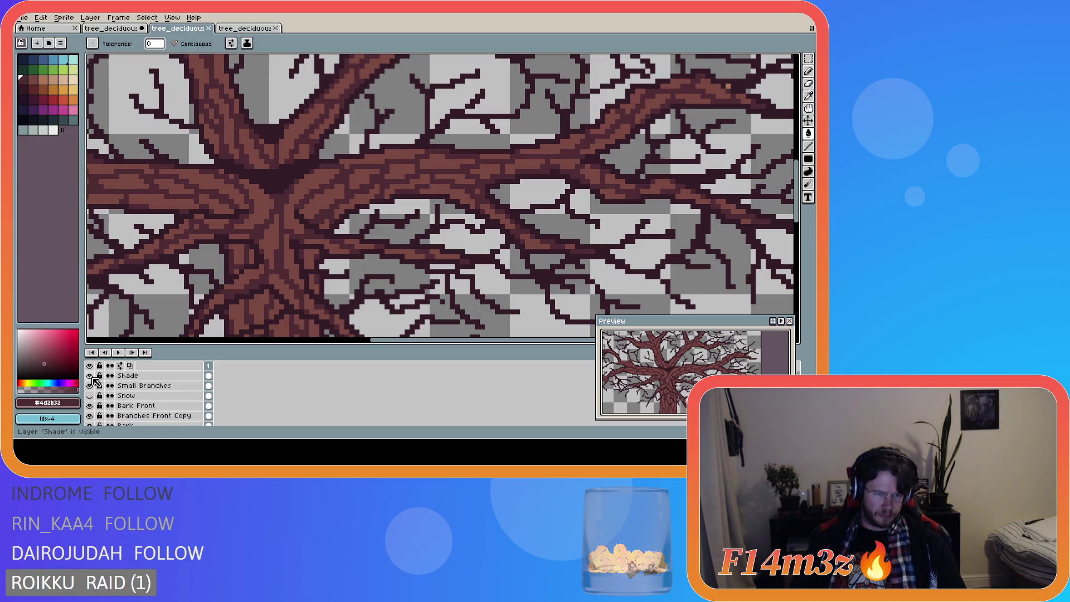
scroll(223, 274, down, 3)
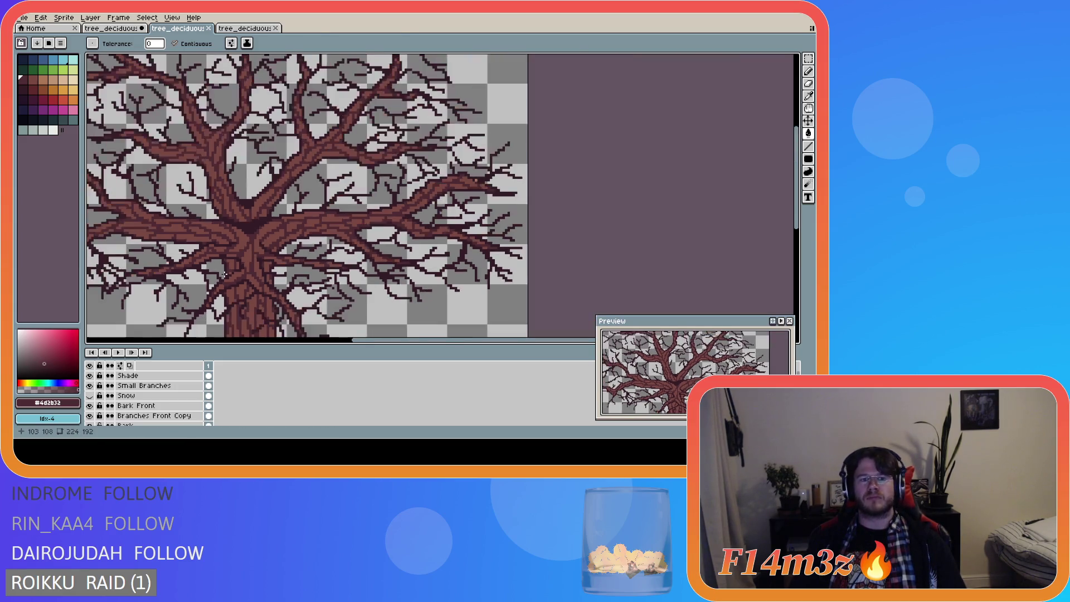
scroll(212, 273, up, 1)
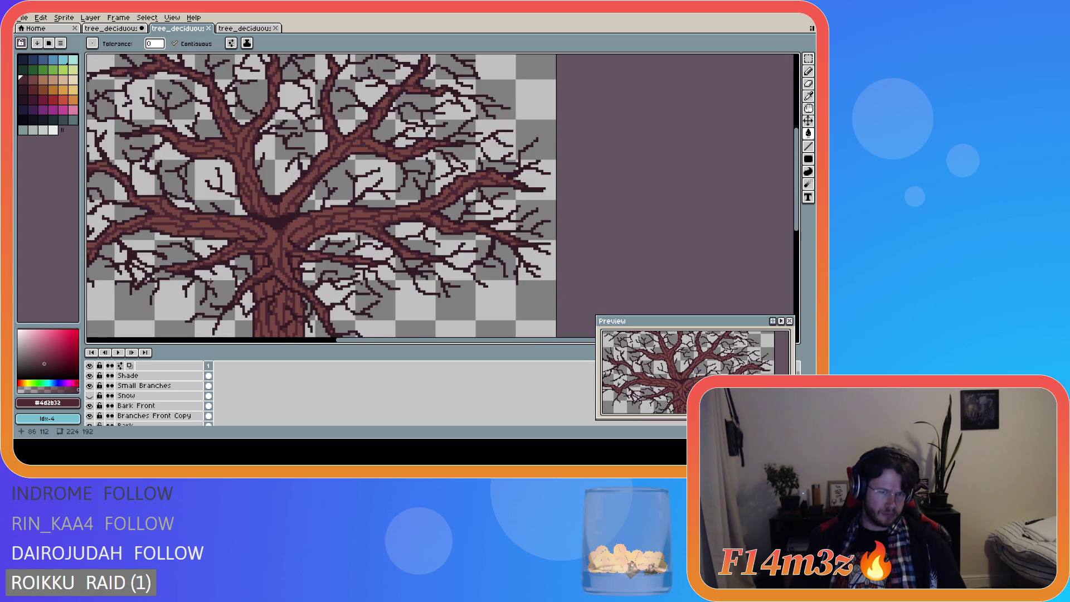
click(89, 375)
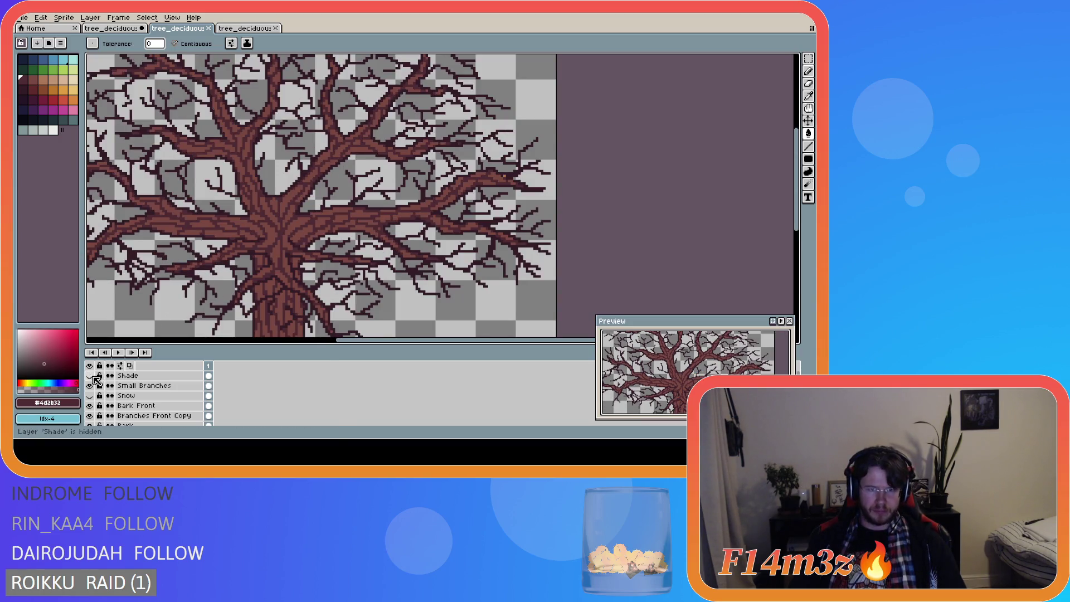
scroll(141, 262, down, 1)
scroll(141, 262, down, 1)
scroll(112, 264, up, 2)
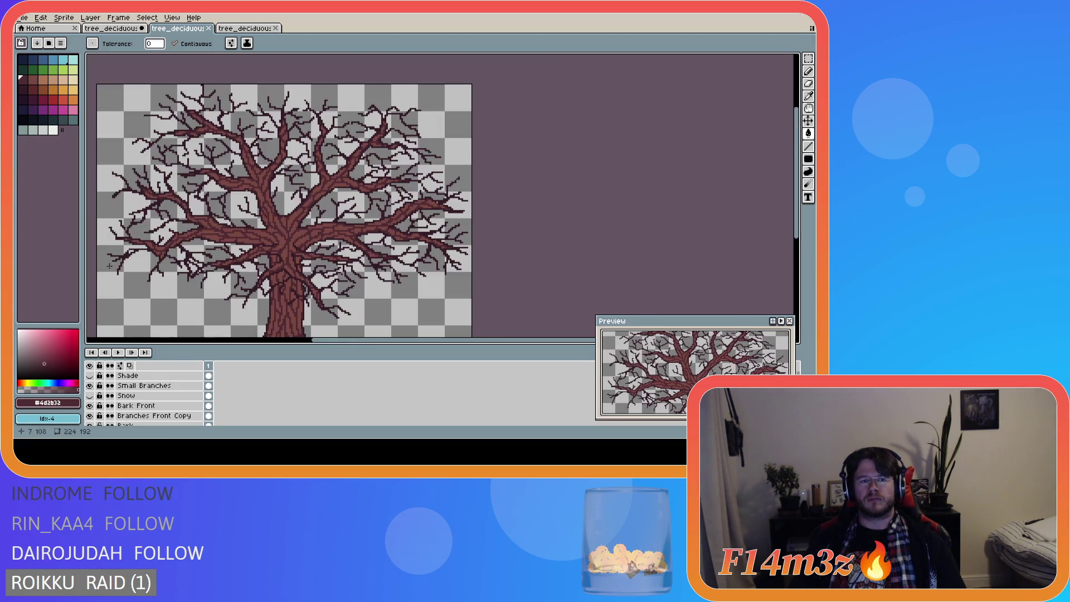
click(89, 375)
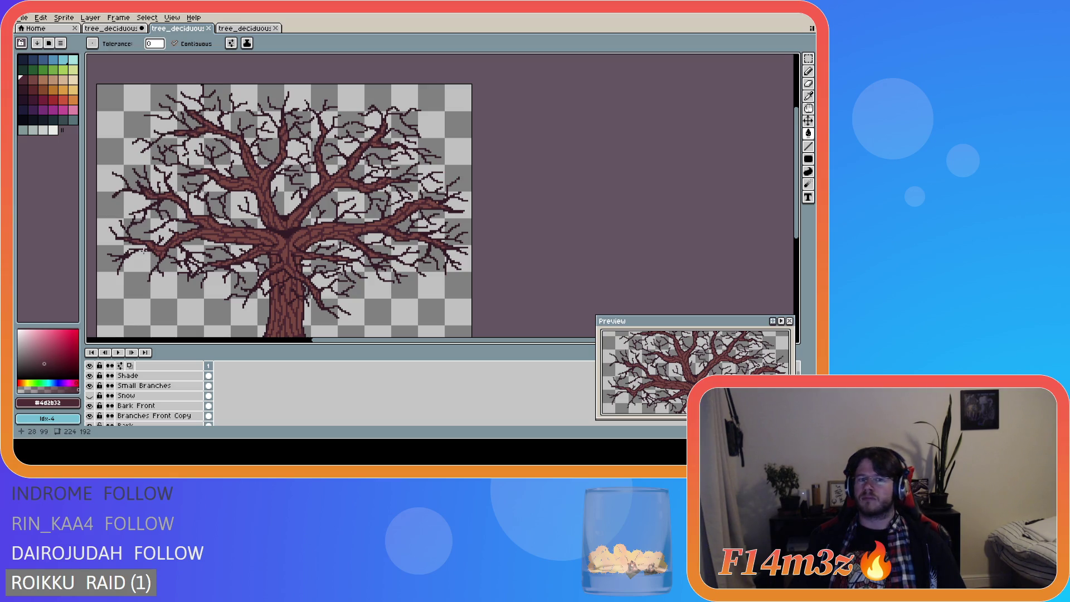
Step: Show the snow again, hide the Shade layer, and return to the green summer tree document
scroll(142, 223, down, 2)
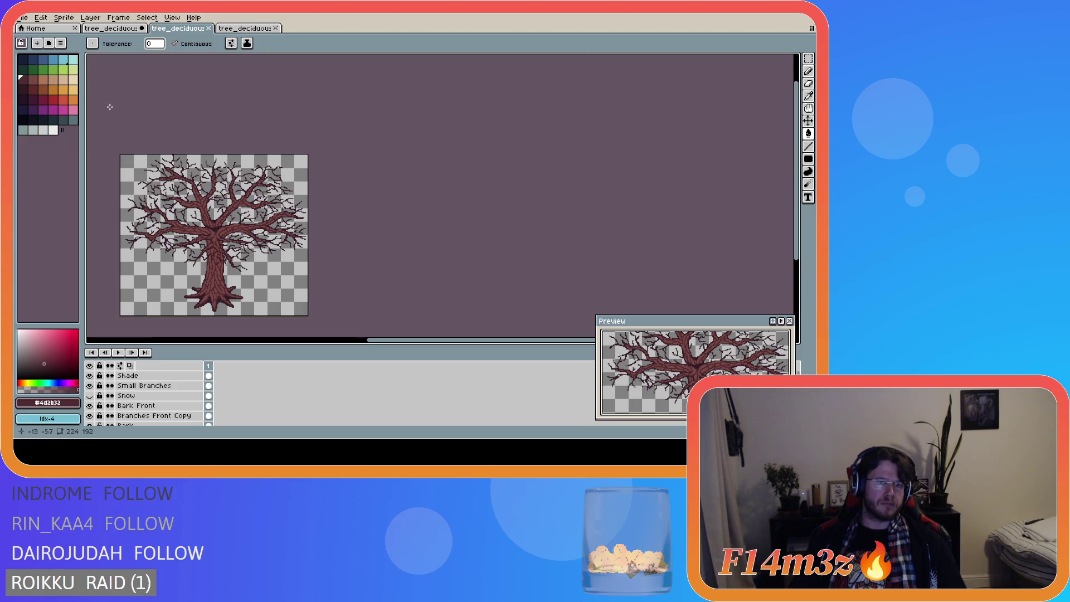
click(89, 395)
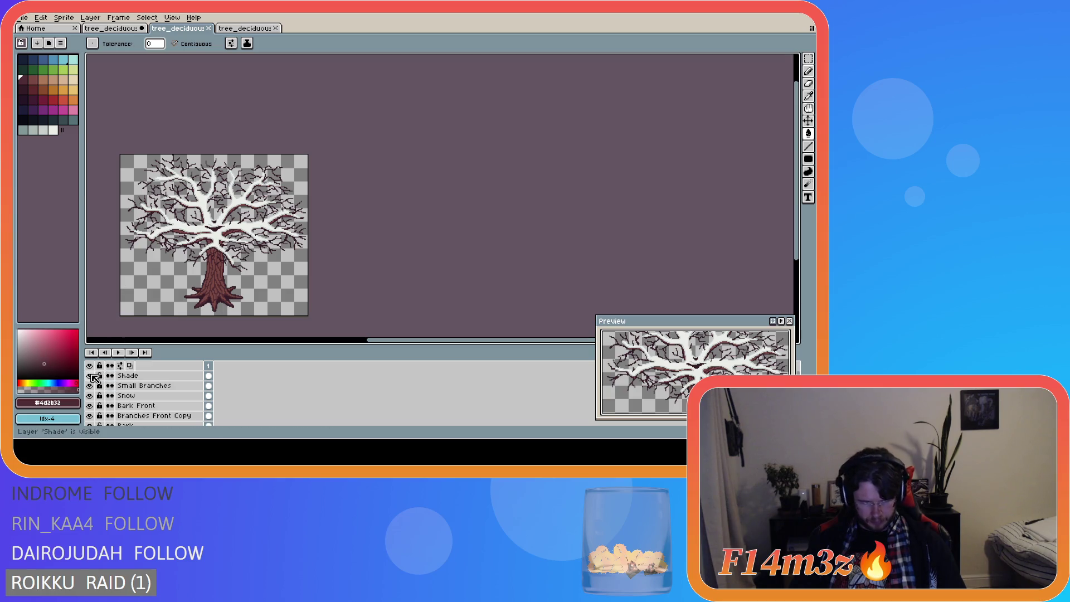
click(90, 375)
scroll(186, 251, up, 3)
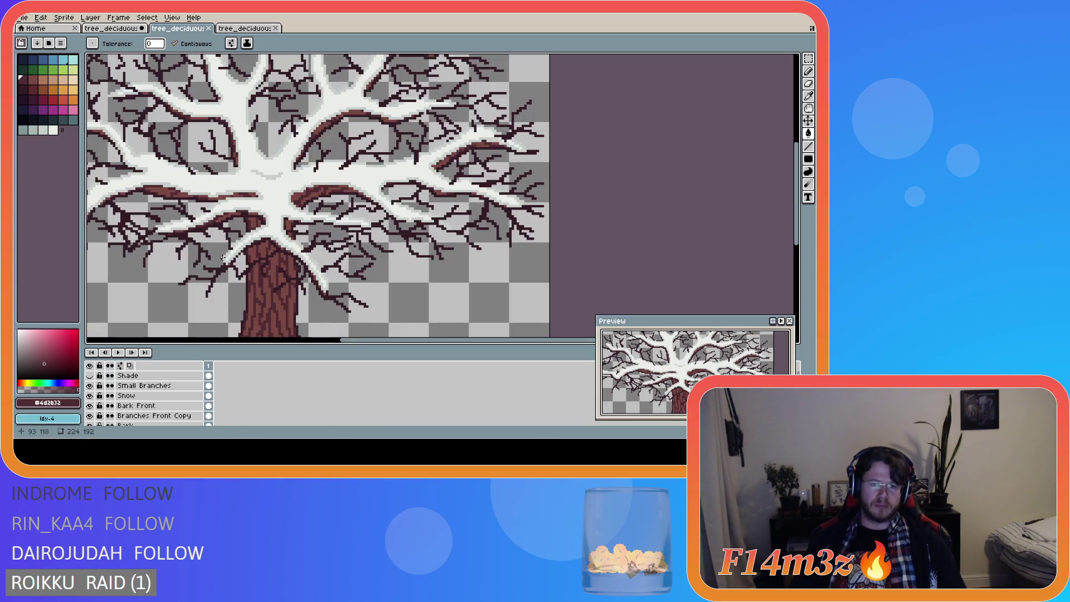
scroll(427, 254, down, 5)
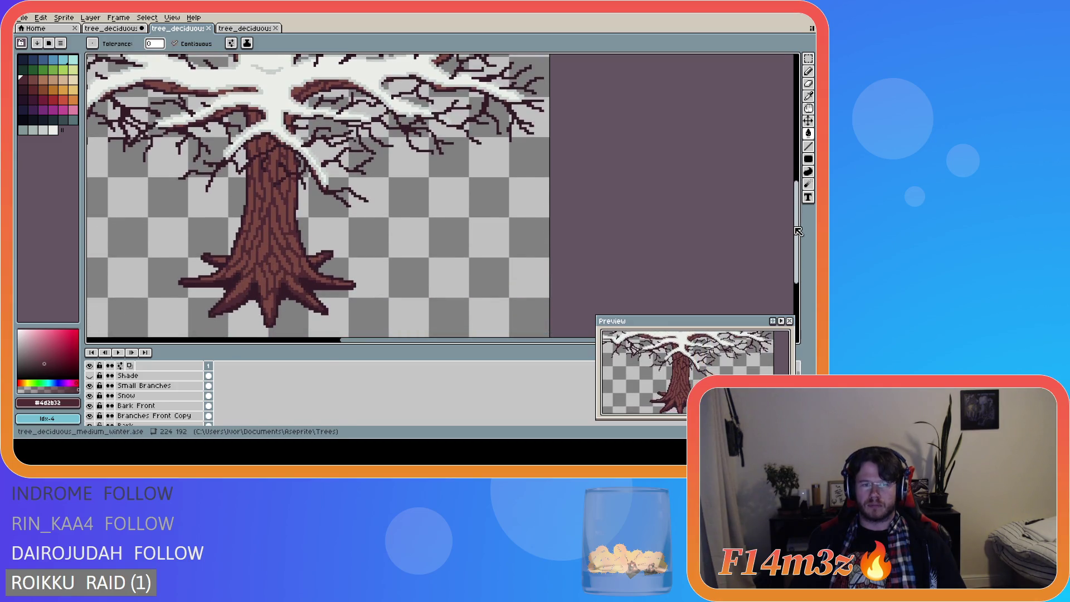
scroll(427, 254, down, 2)
scroll(427, 254, up, 1)
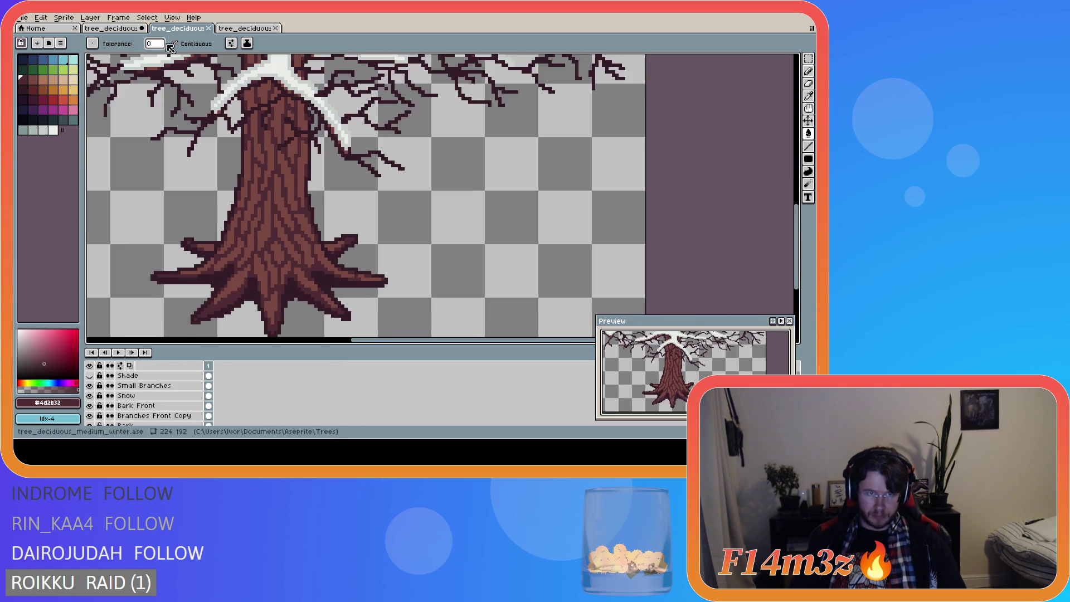
click(118, 29)
scroll(323, 302, up, 1)
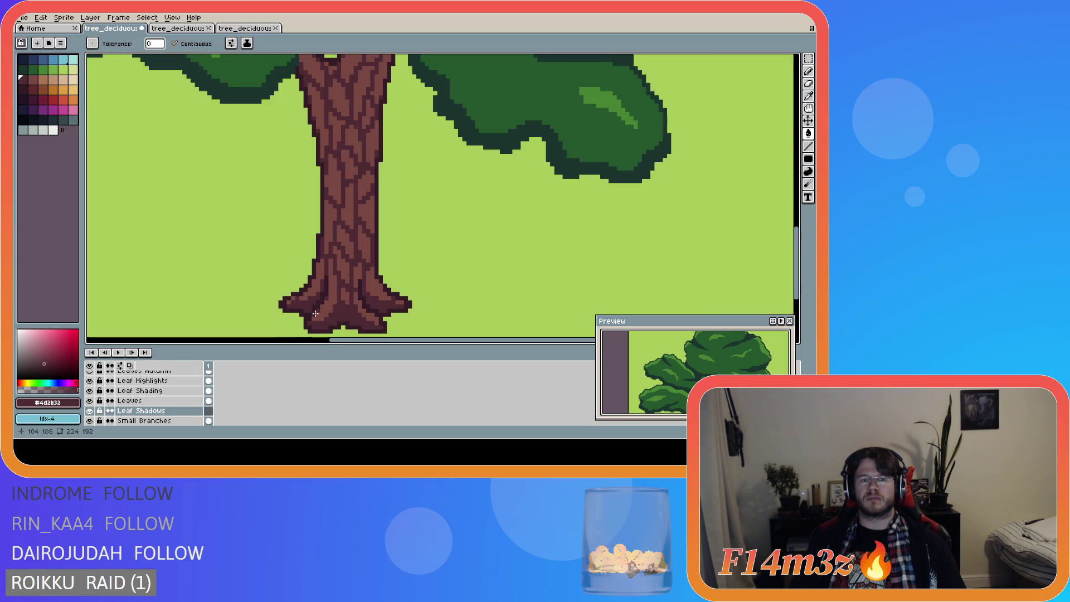
Step: Eyedrop the darker trunk colour #341c27 as the foreground colour
scroll(324, 317, up, 1)
alt+click(316, 304)
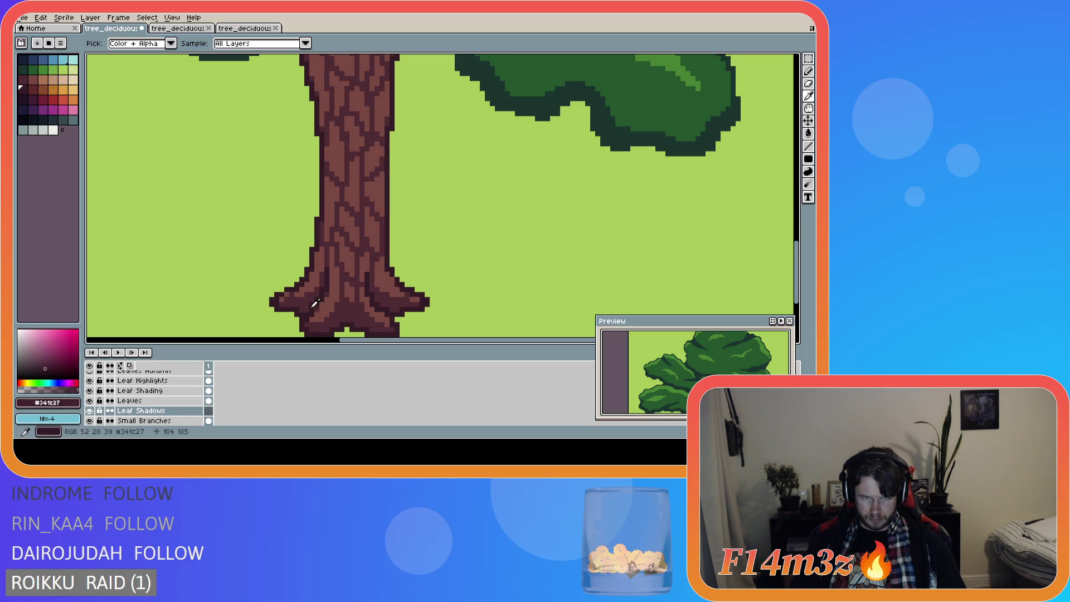
click(337, 327)
key(ctrl+z)
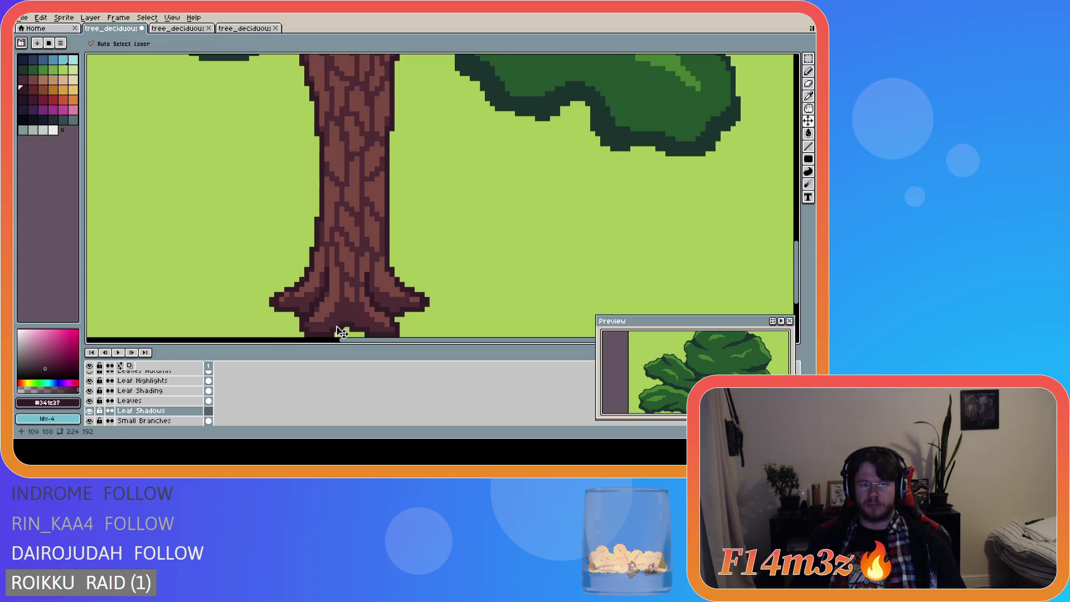
scroll(199, 386, down, 5)
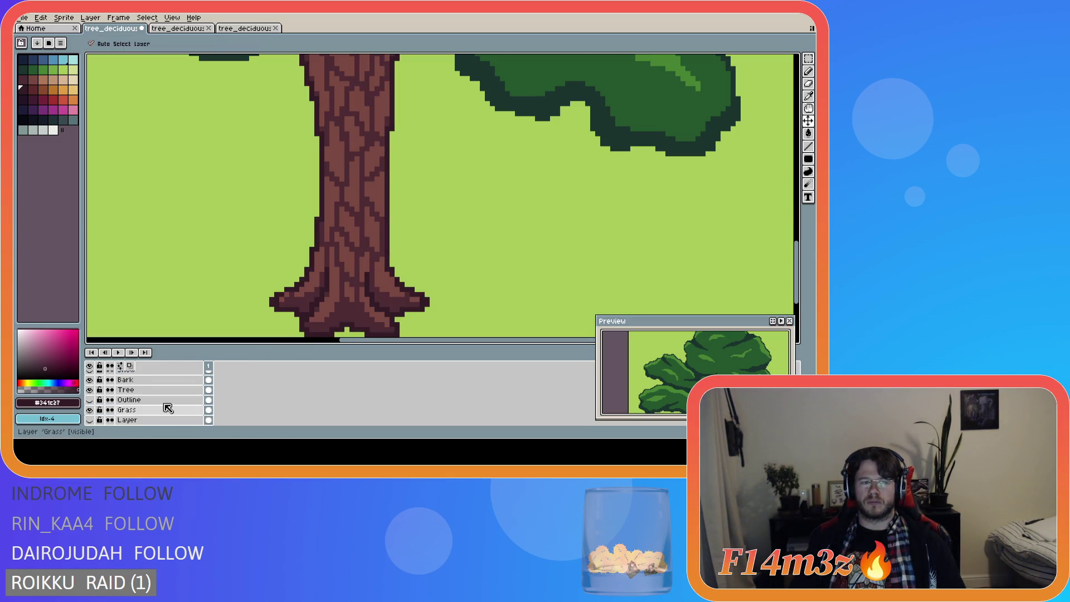
scroll(167, 407, up, 2)
scroll(161, 406, down, 3)
scroll(160, 407, up, 1)
scroll(158, 407, down, 1)
scroll(151, 410, up, 2)
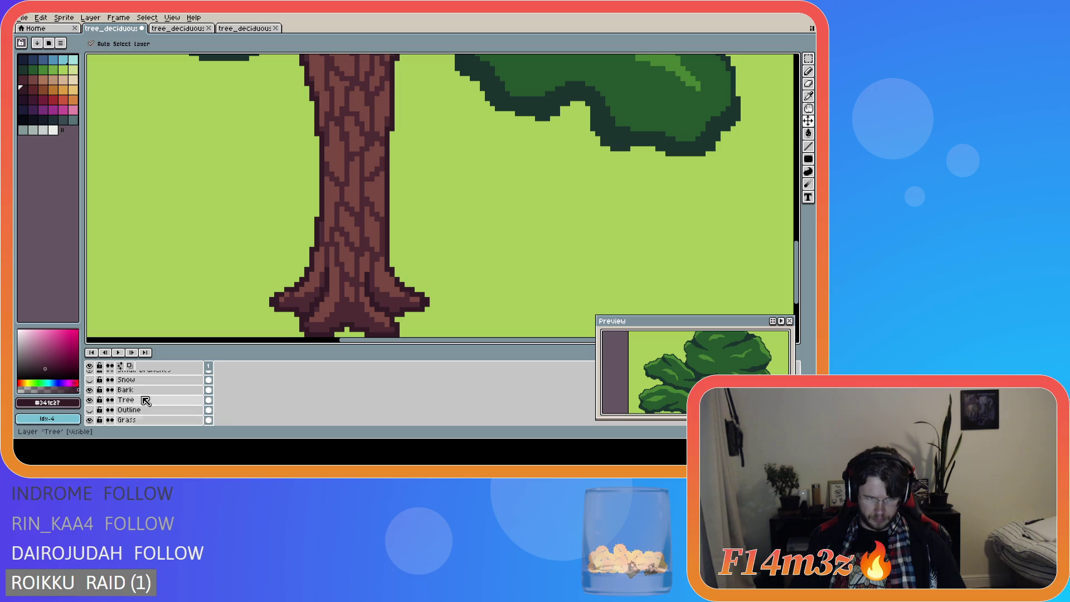
Step: Add a new layer above the Tree layer and name it Tree Shade
click(90, 400)
click(90, 400)
click(131, 401)
scroll(151, 405, up, 1)
key(shift+n)
double_click(149, 412)
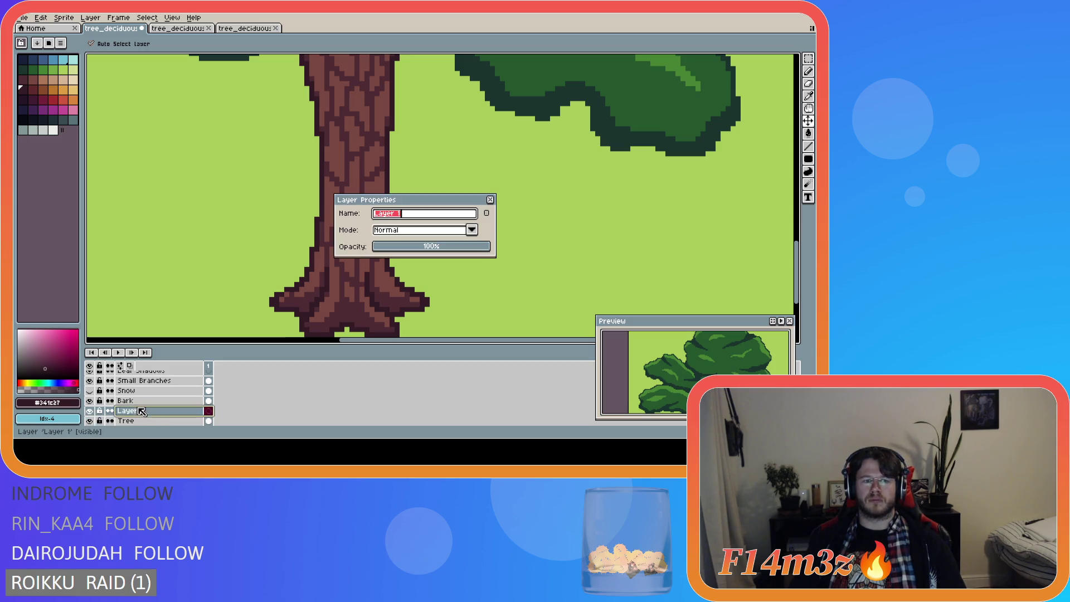
text(Tree Shade)
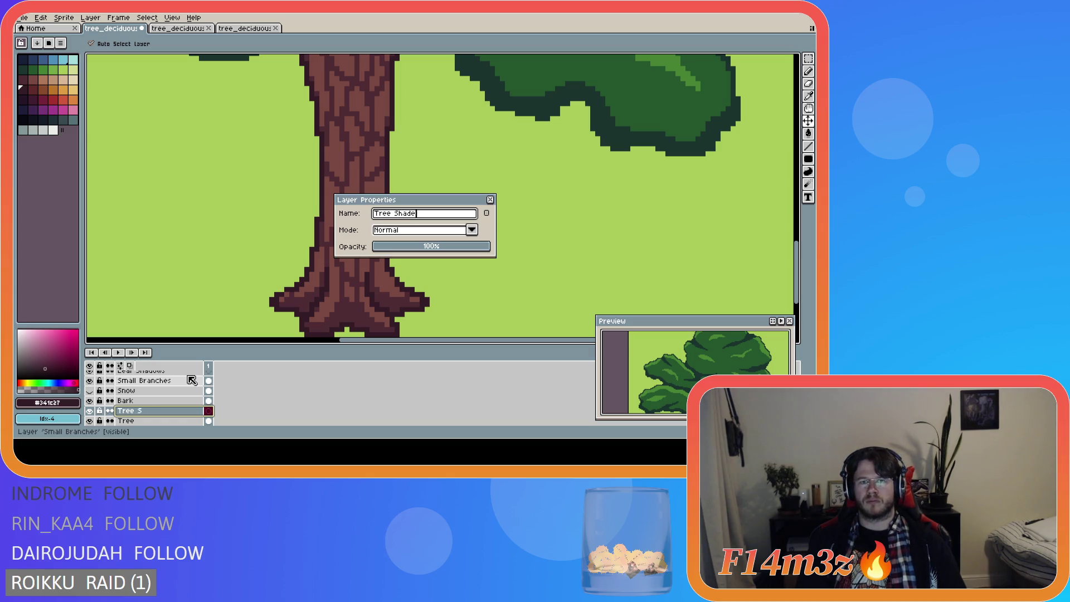
key(Return)
key(g)
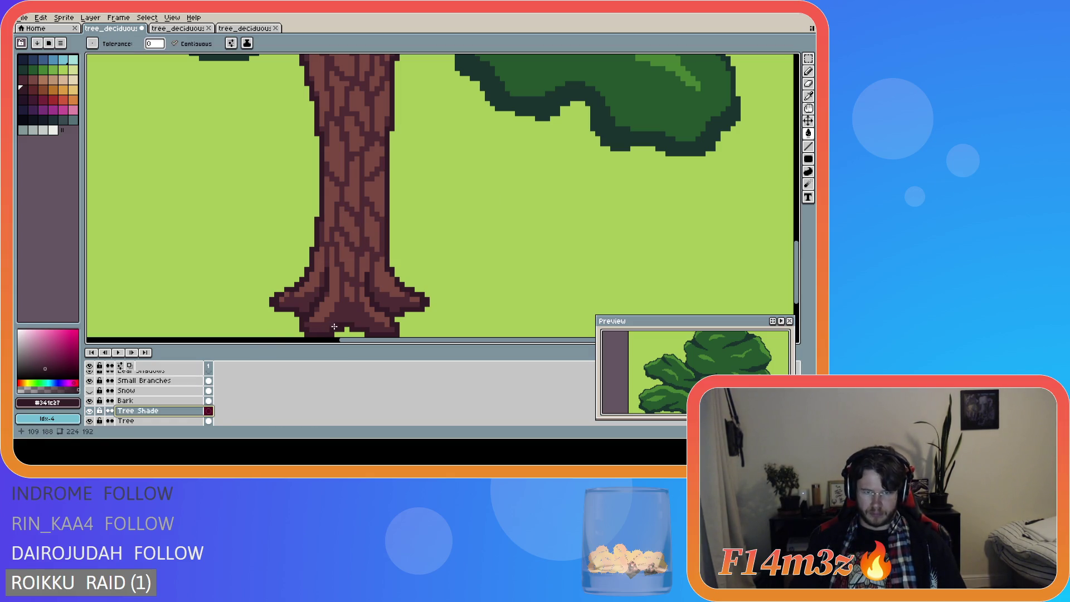
click(333, 326)
Step: Undo the stray fill and pencil dark shading onto the flared root pixels at the trunk base
key(ctrl+z)
key(v)
key(b)
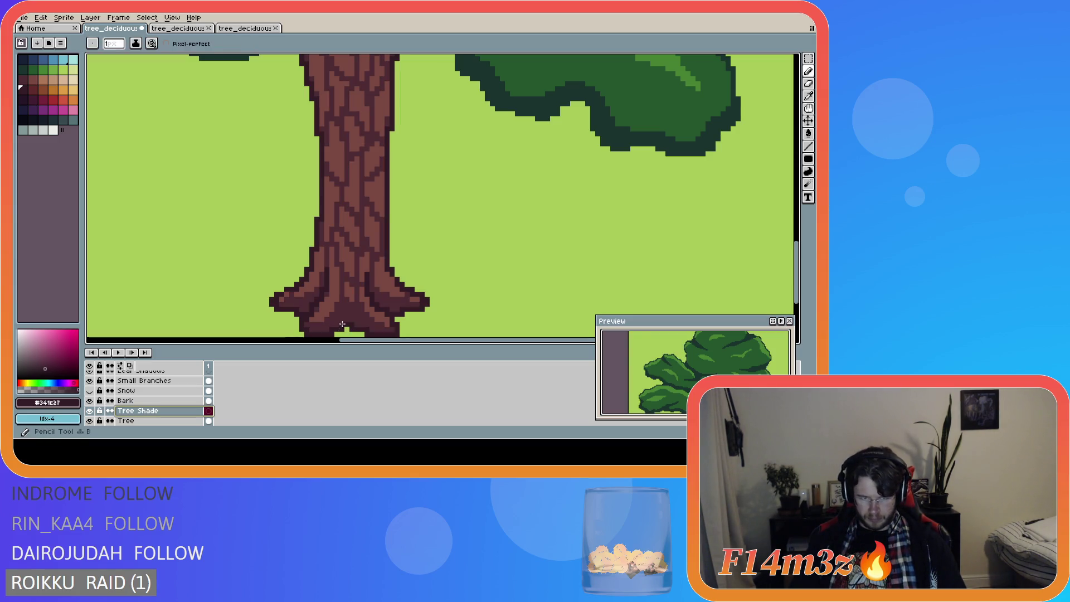
drag(346, 312, 356, 327)
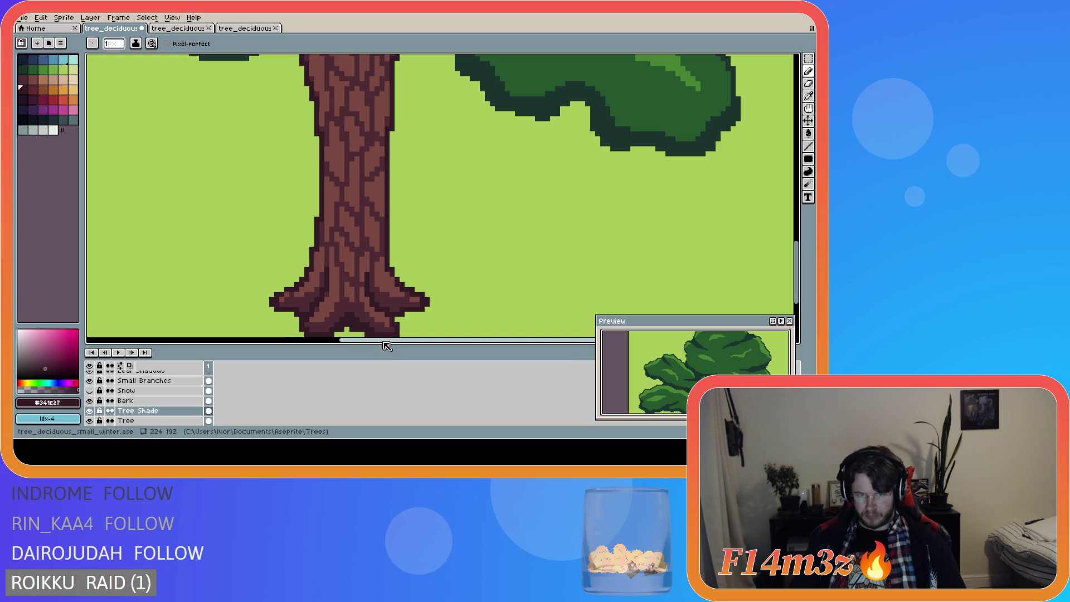
scroll(345, 334, down, 1)
scroll(402, 301, down, 1)
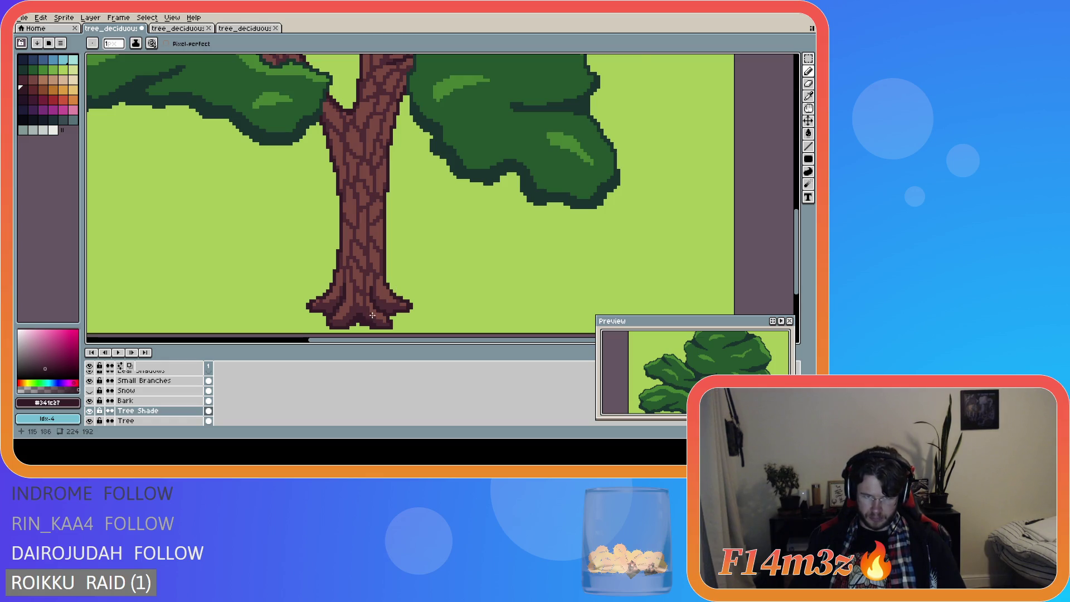
scroll(372, 316, up, 2)
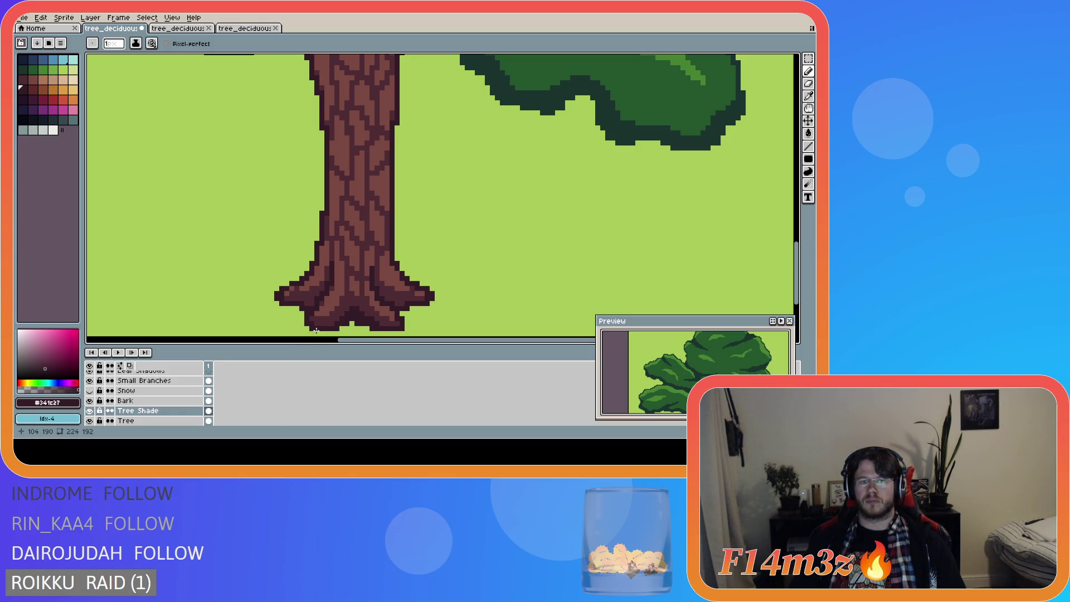
scroll(314, 318, down, 2)
scroll(304, 312, up, 1)
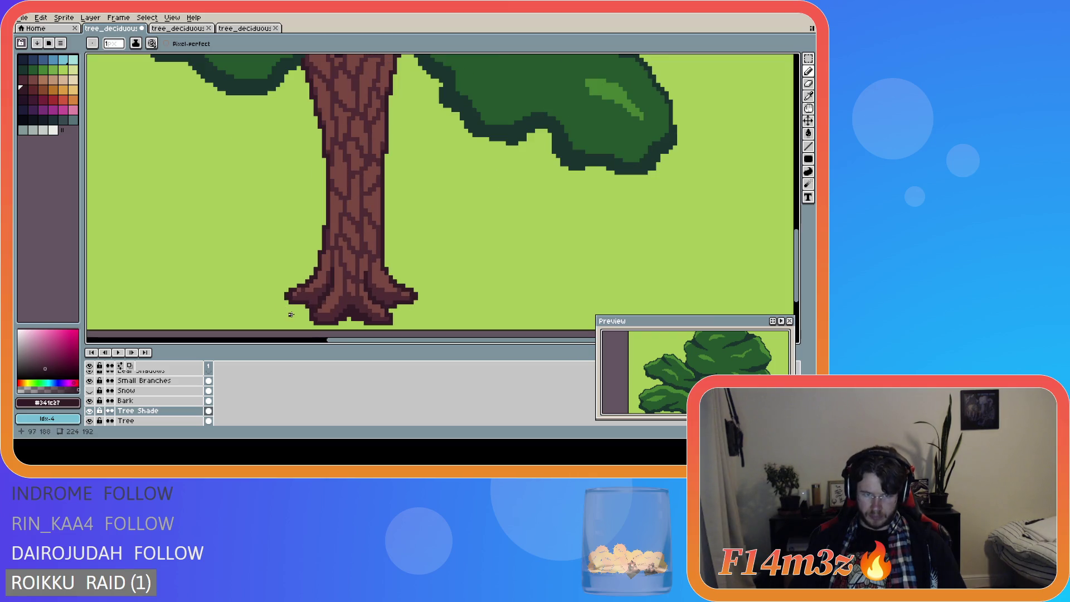
scroll(304, 309, up, 1)
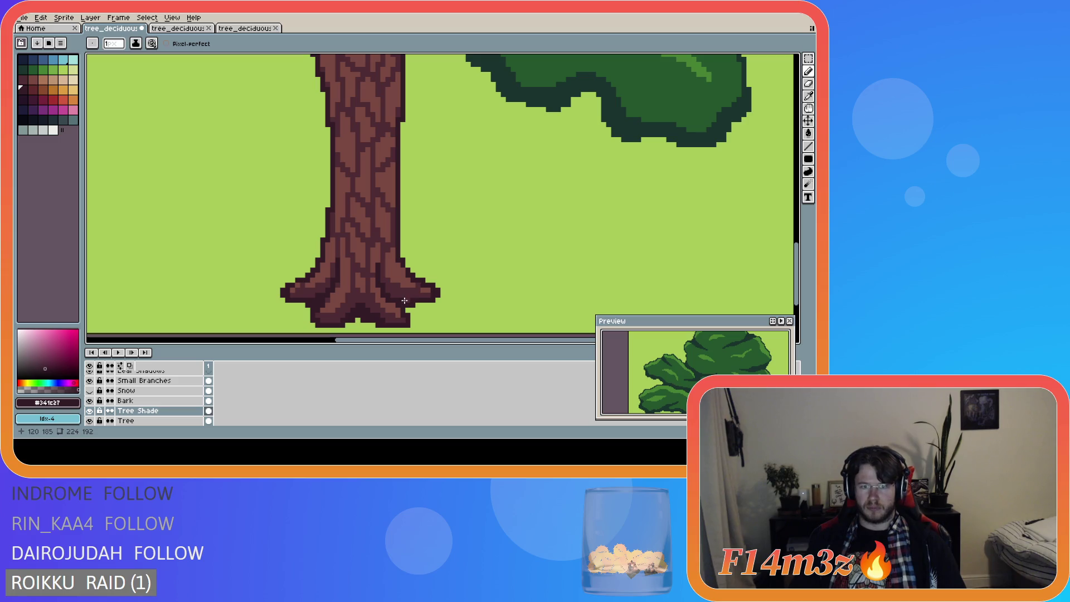
drag(392, 293, 397, 295)
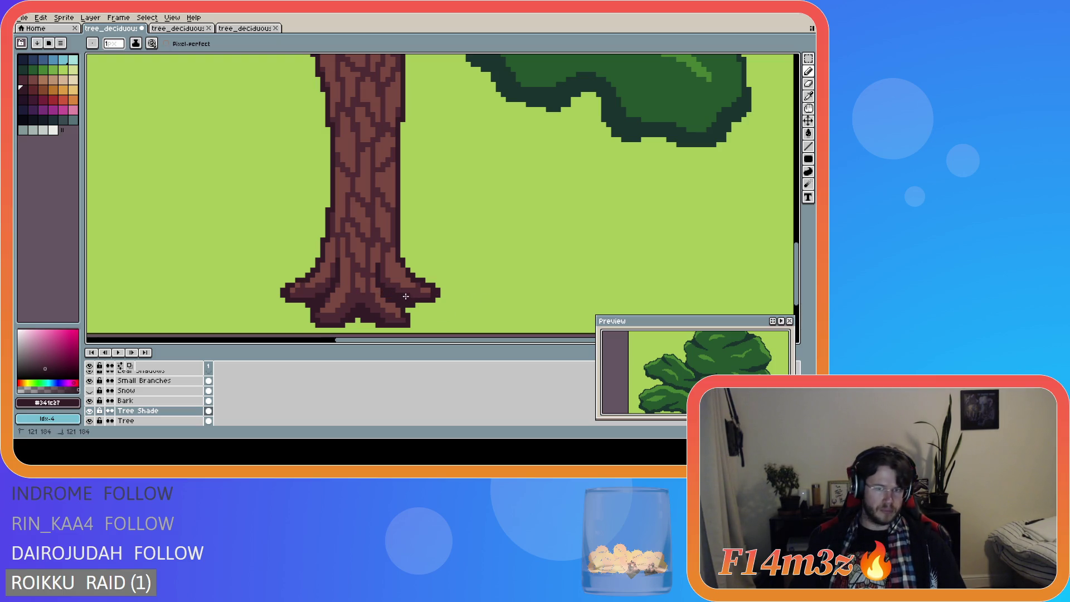
Step: Save tree_deciduous_small_winter.ase
key(ctrl)
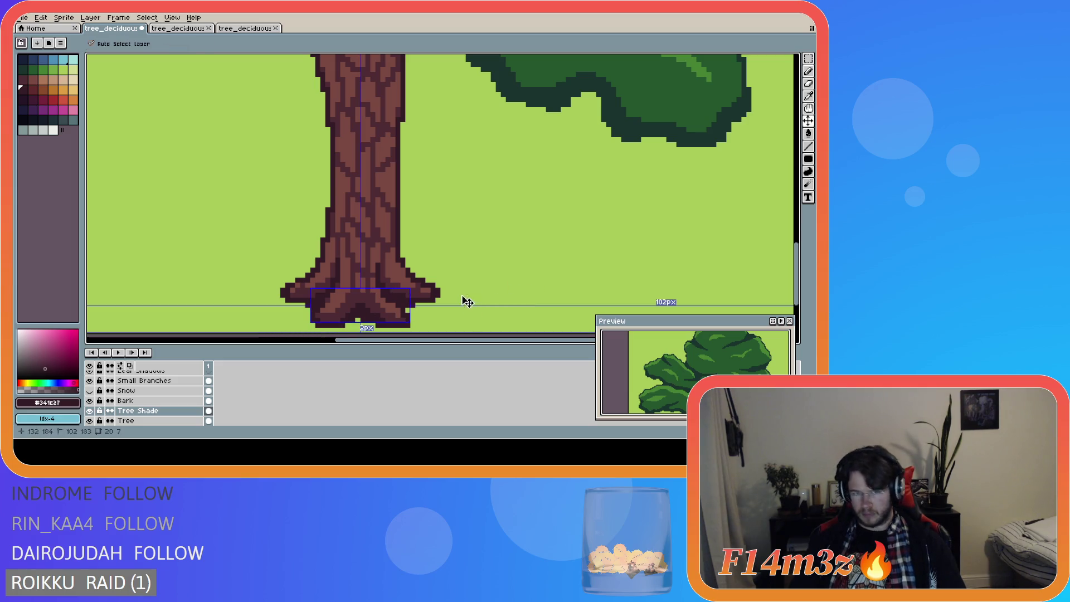
key(ctrl+s)
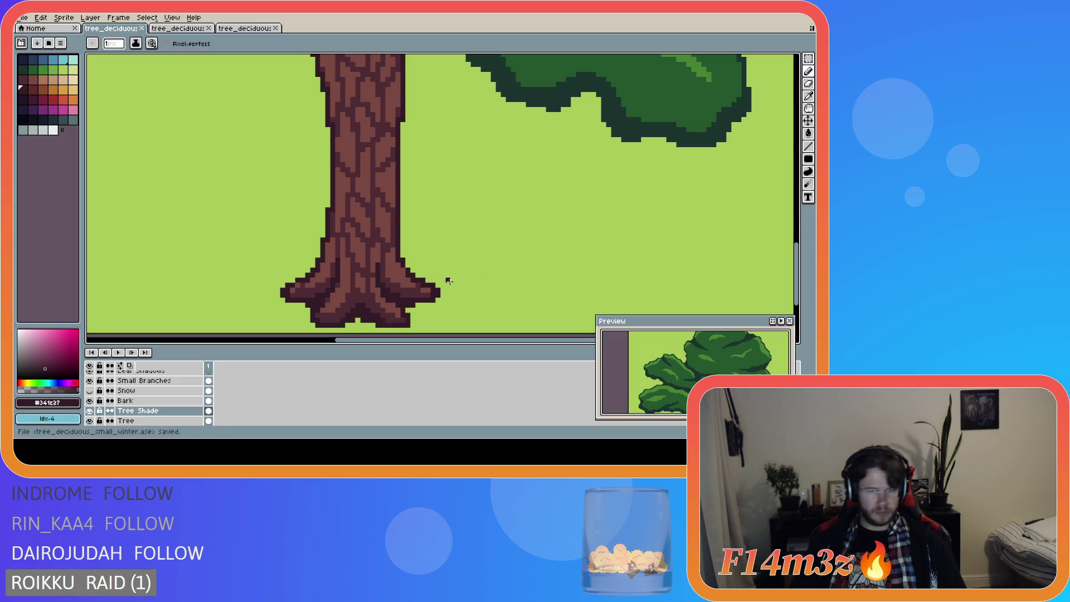
scroll(427, 273, down, 2)
scroll(428, 247, down, 1)
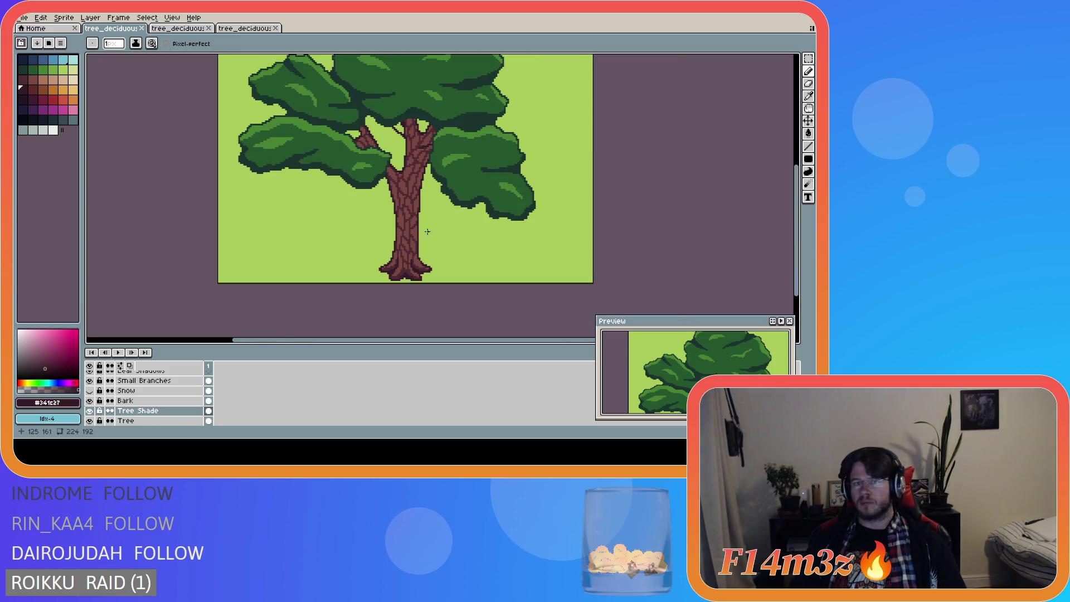
Step: On the Leaf Shadows layer, pencil dark maroon shadow over the trunk top under the canopy
scroll(424, 189, up, 1)
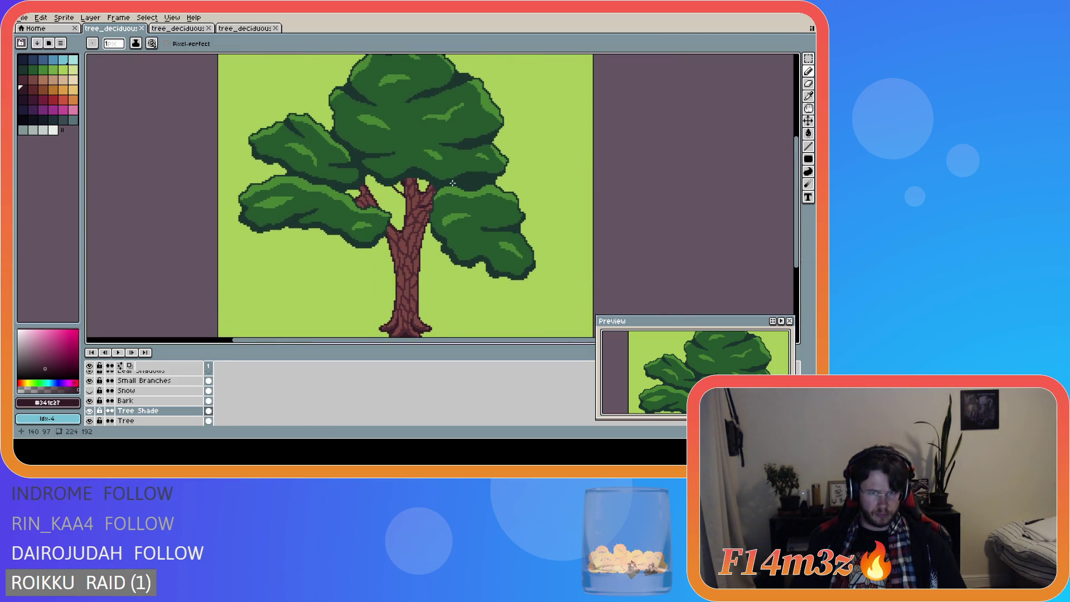
scroll(422, 190, up, 2)
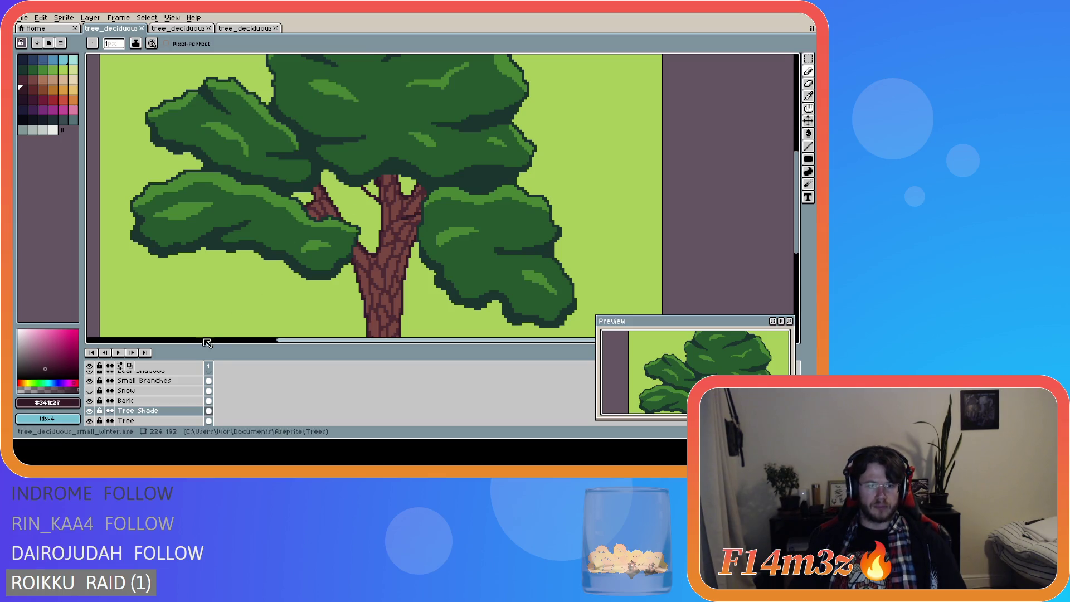
scroll(123, 396, up, 3)
scroll(124, 396, down, 2)
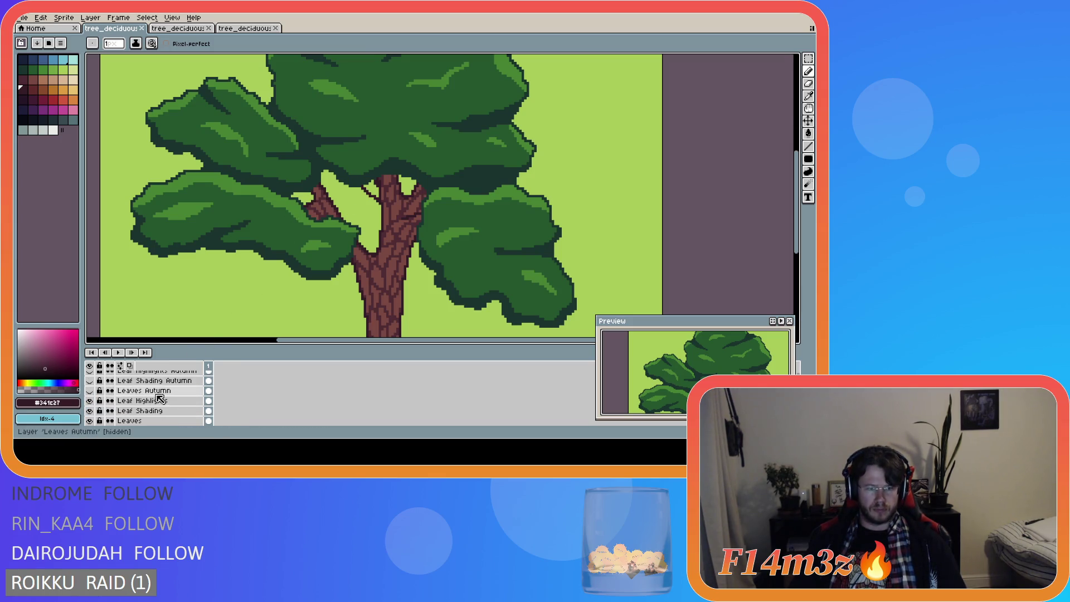
click(163, 413)
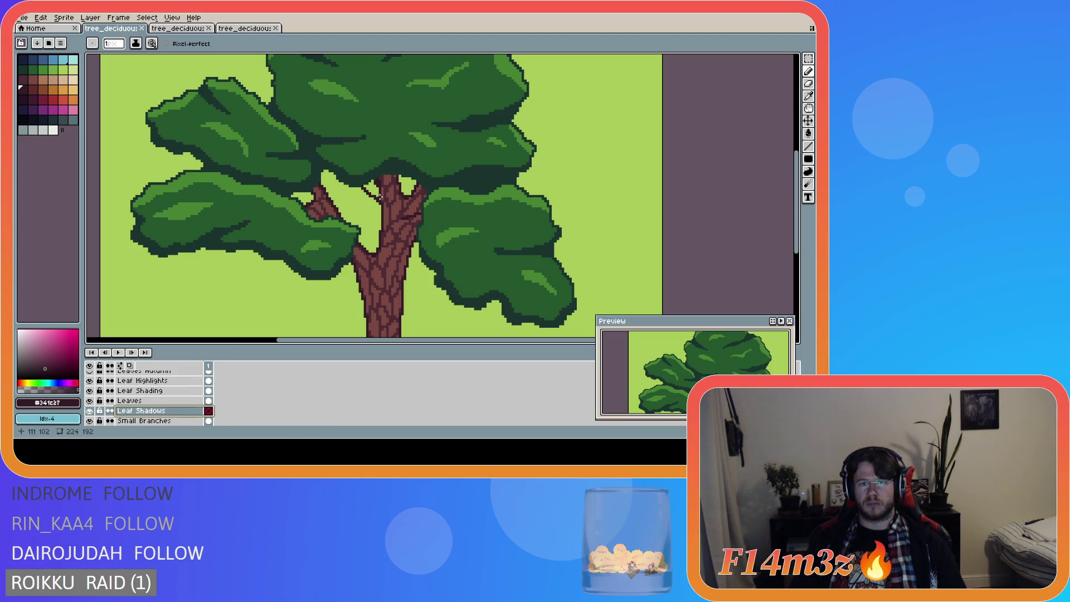
scroll(380, 198, up, 3)
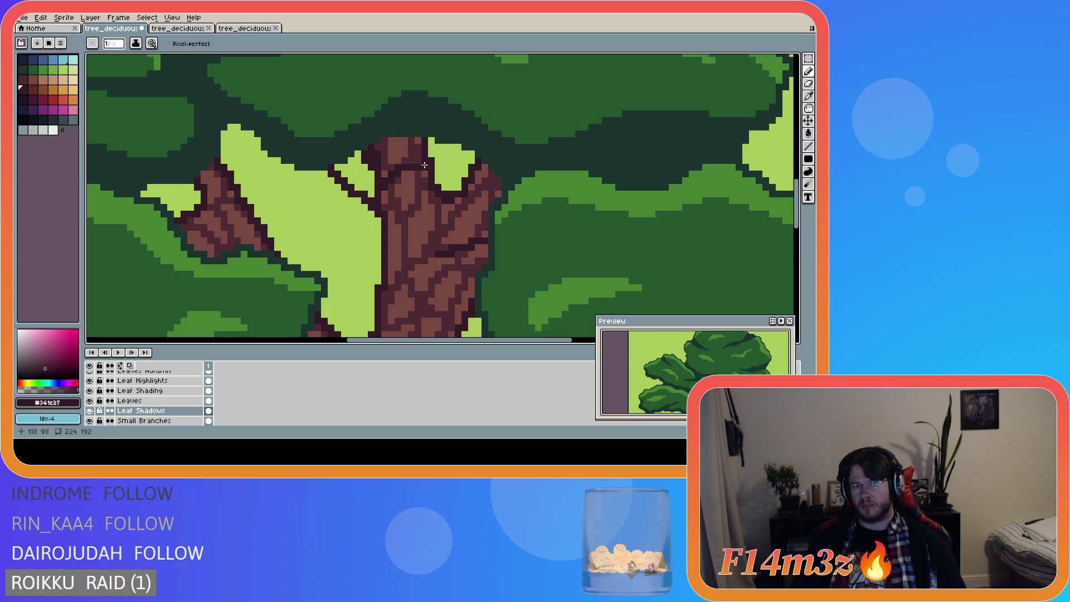
mouse_move(379, 194)
mouse_down()
mouse_move(429, 171)
mouse_move(385, 147)
mouse_move(389, 137)
mouse_move(411, 140)
mouse_move(416, 160)
mouse_move(390, 162)
mouse_move(404, 147)
mouse_move(400, 159)
mouse_up()
scroll(397, 153, down, 4)
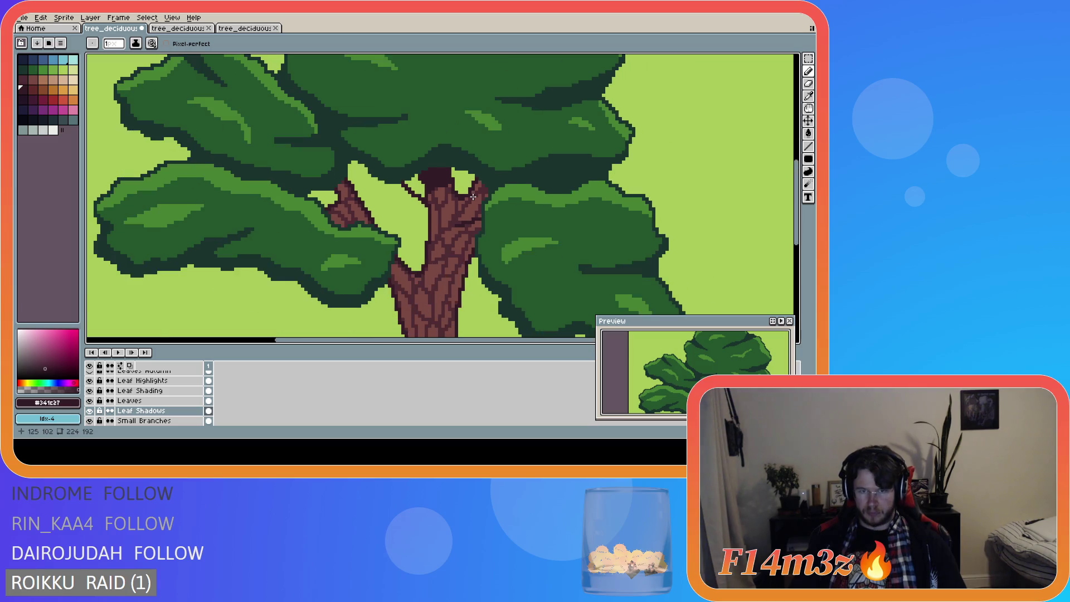
scroll(479, 206, up, 2)
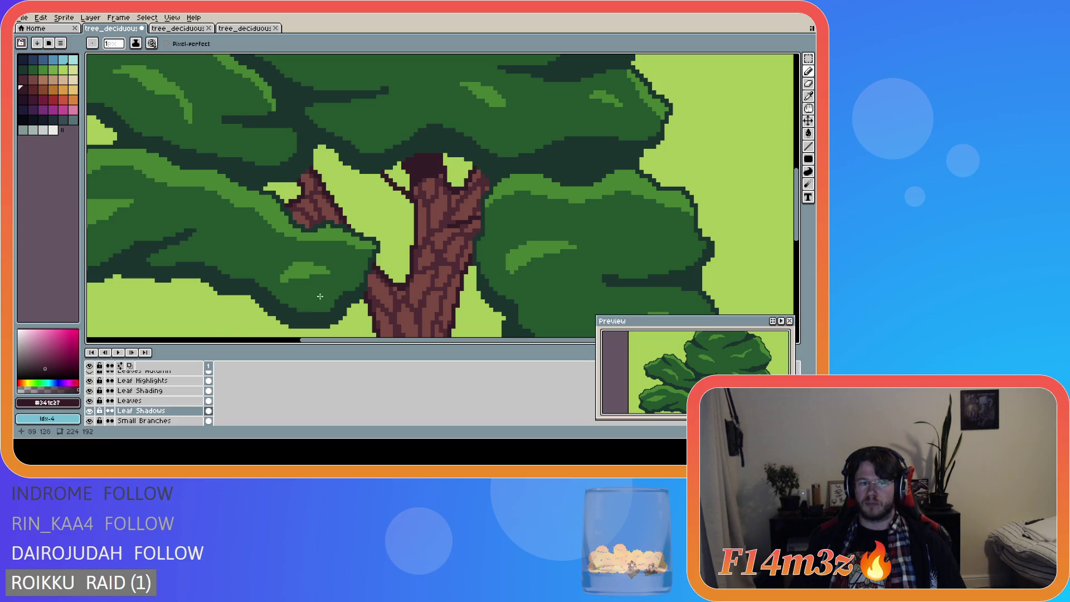
Step: Toggle the Leaves, Leaf Shading and Leaf Highlights layers off and on to inspect the branches
click(90, 401)
click(90, 401)
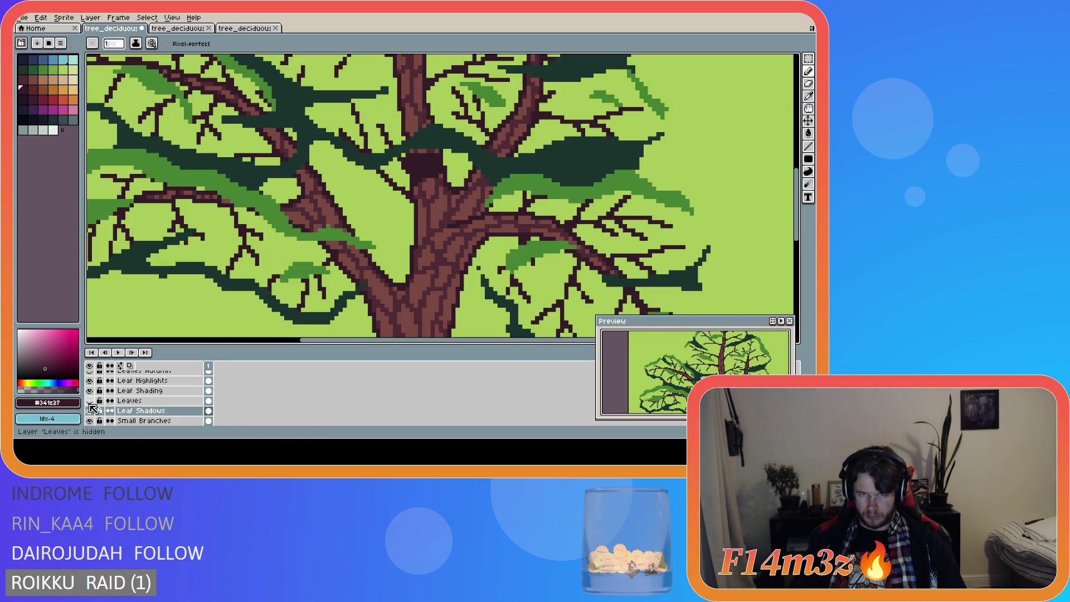
click(90, 401)
click(90, 401)
click(90, 391)
click(89, 380)
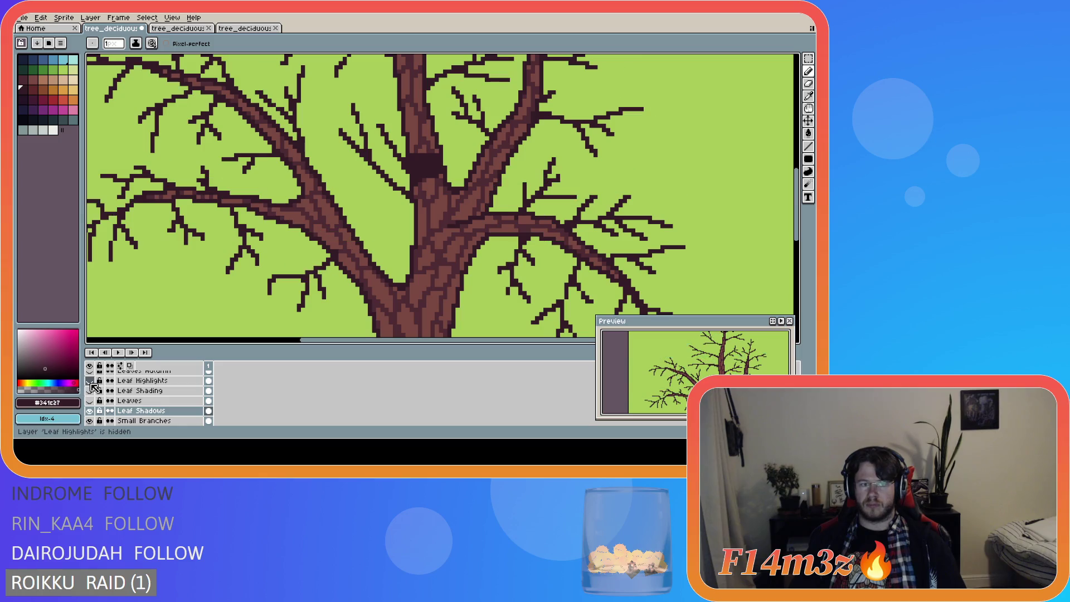
click(90, 380)
click(90, 391)
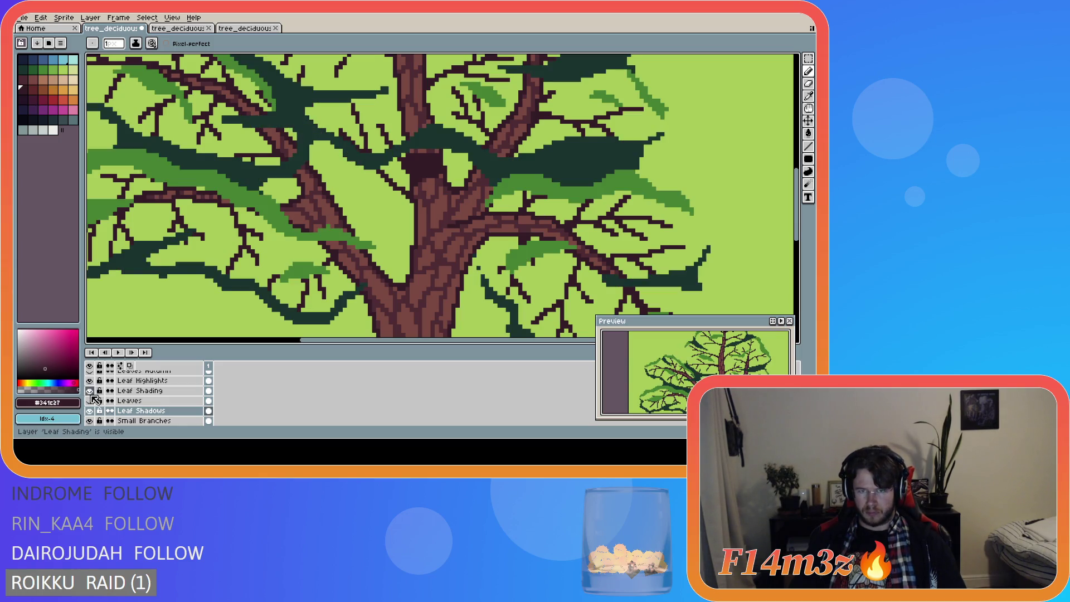
click(90, 401)
click(463, 189)
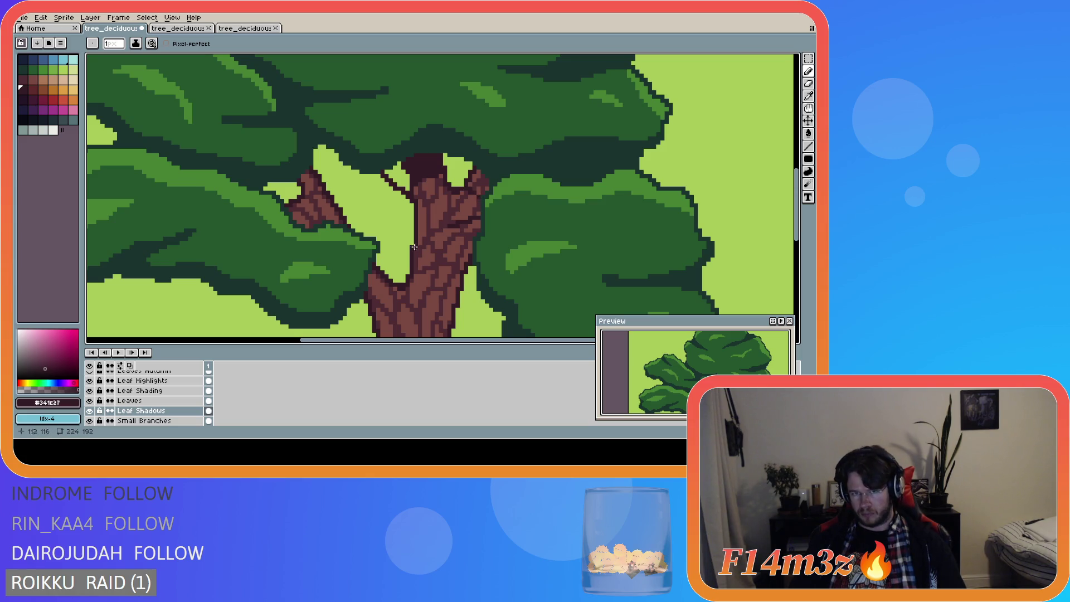
Step: With the foliage hidden, pencil a dark shadow patch on the right branch fork, then show the foliage again
click(90, 400)
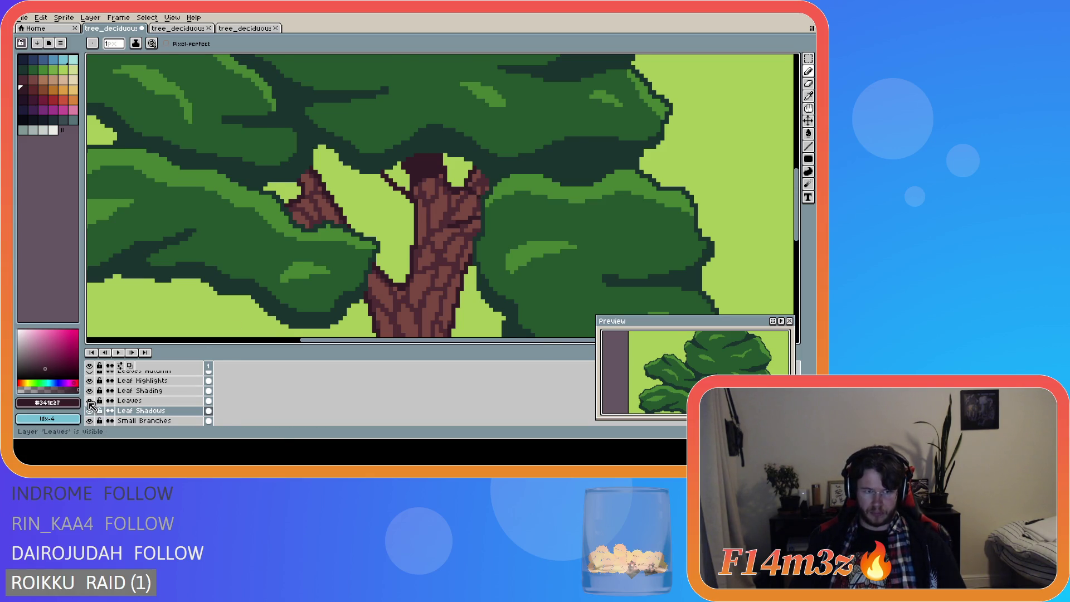
click(90, 391)
click(89, 380)
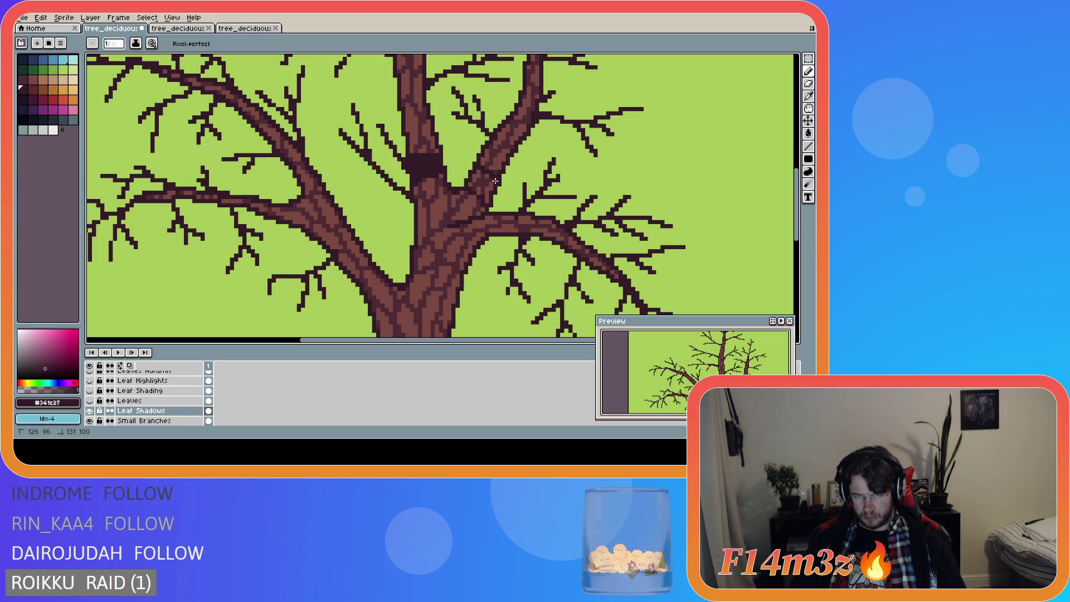
drag(487, 201, 486, 187)
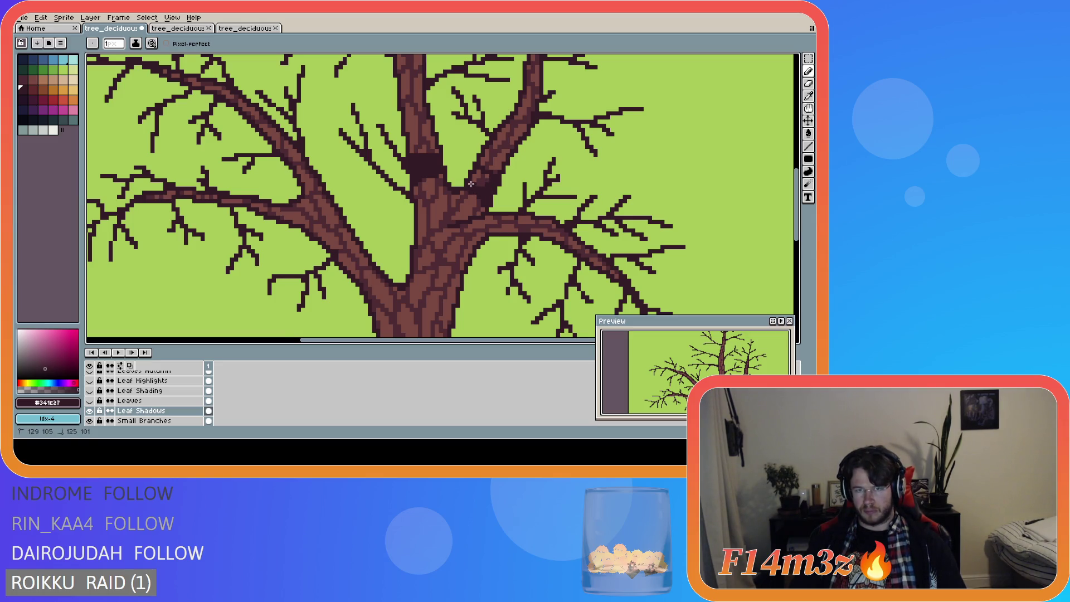
drag(474, 184, 475, 186)
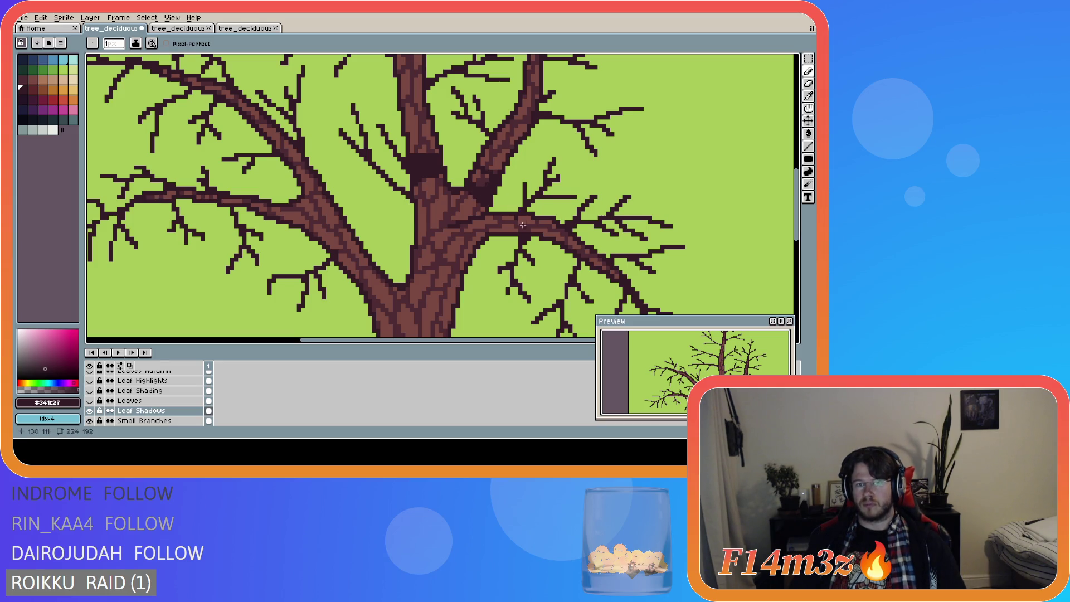
click(473, 180)
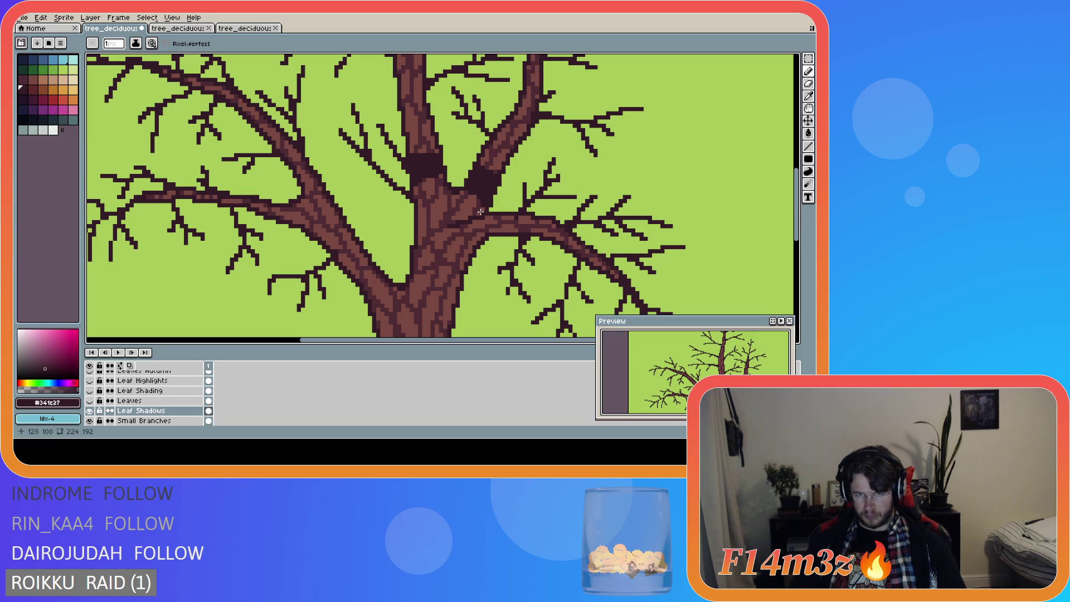
drag(89, 400, 89, 380)
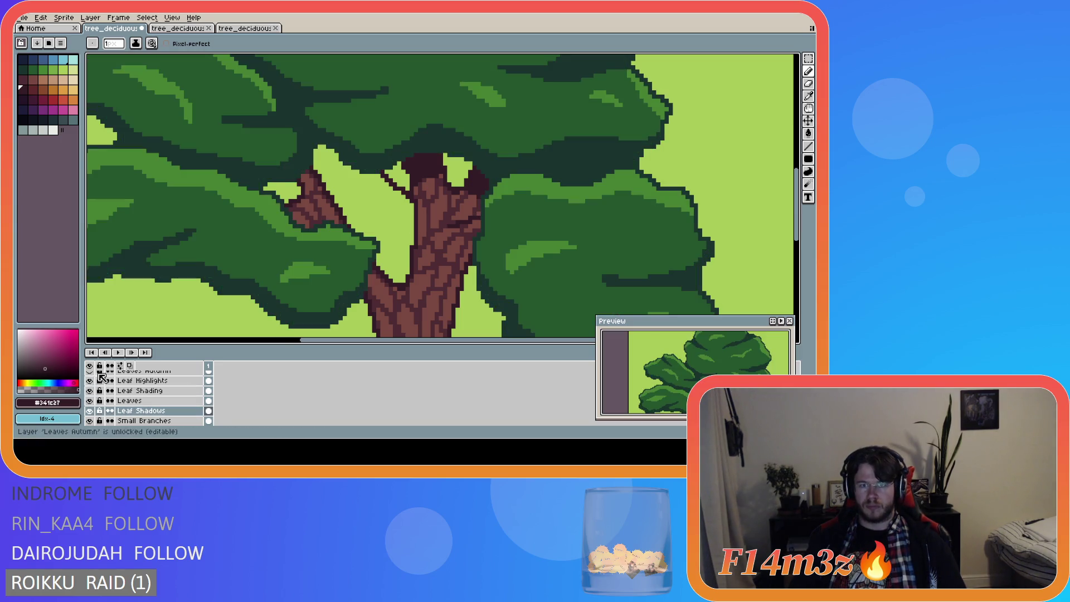
scroll(301, 245, down, 3)
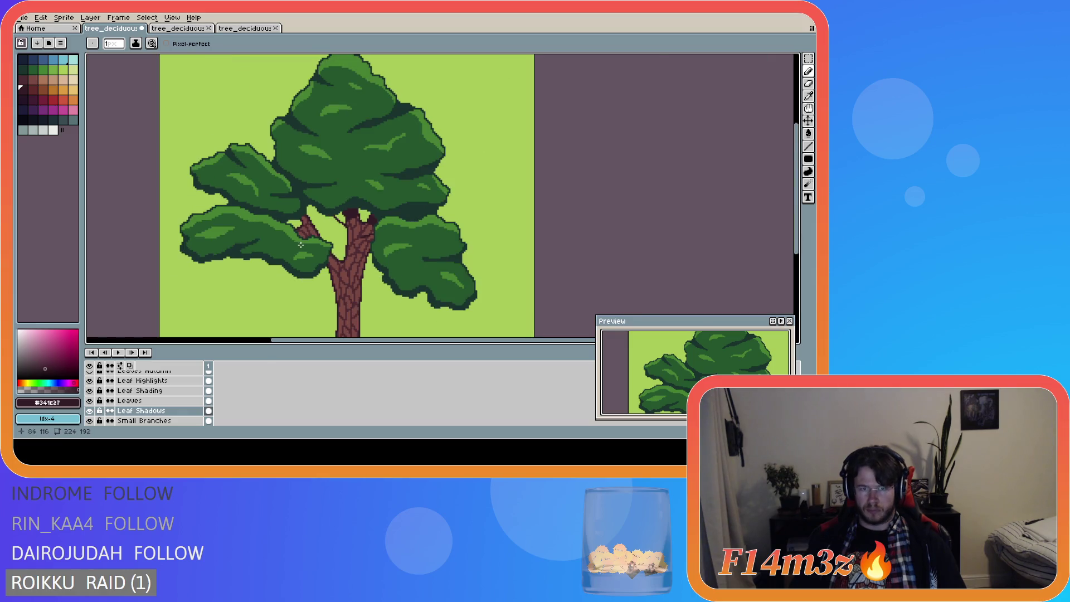
Step: Hide and re-show the foliage layers to check the bare branches
scroll(310, 237, up, 3)
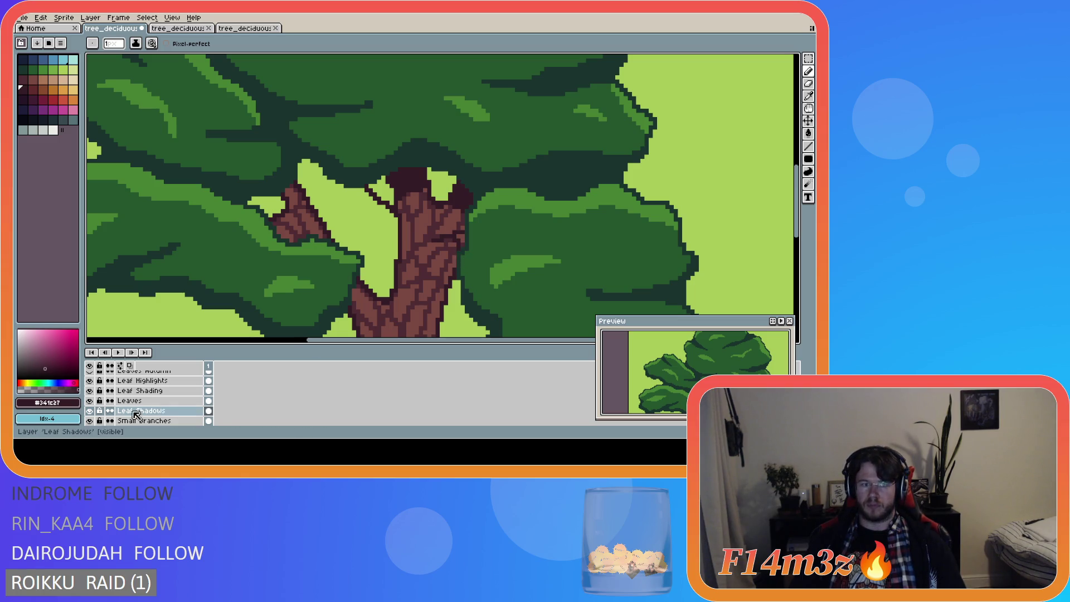
drag(90, 401, 89, 381)
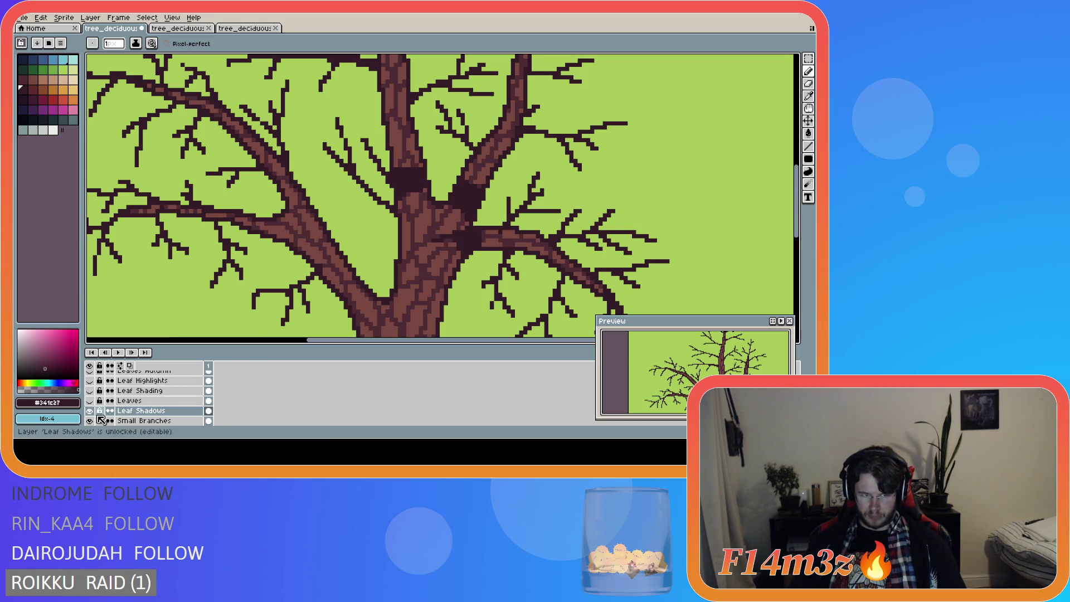
drag(92, 401, 90, 380)
scroll(295, 254, down, 3)
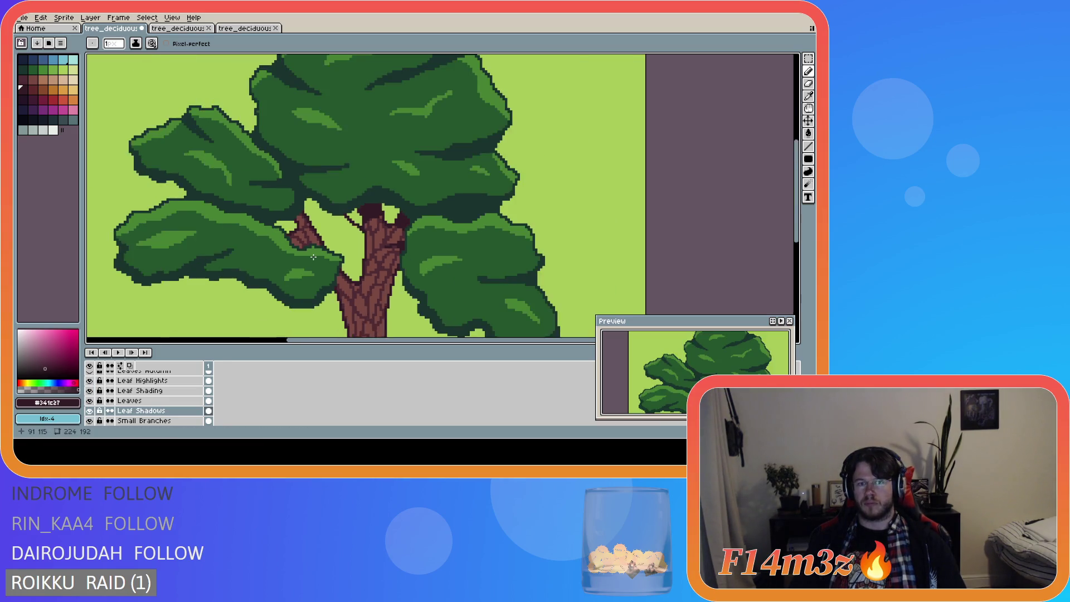
scroll(331, 251, up, 2)
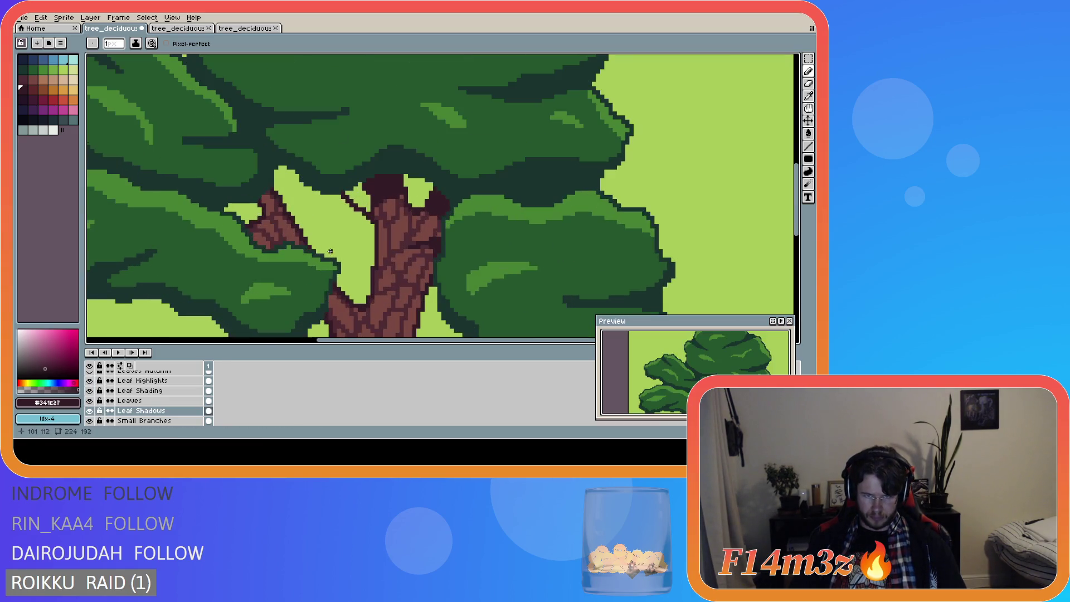
scroll(407, 263, up, 2)
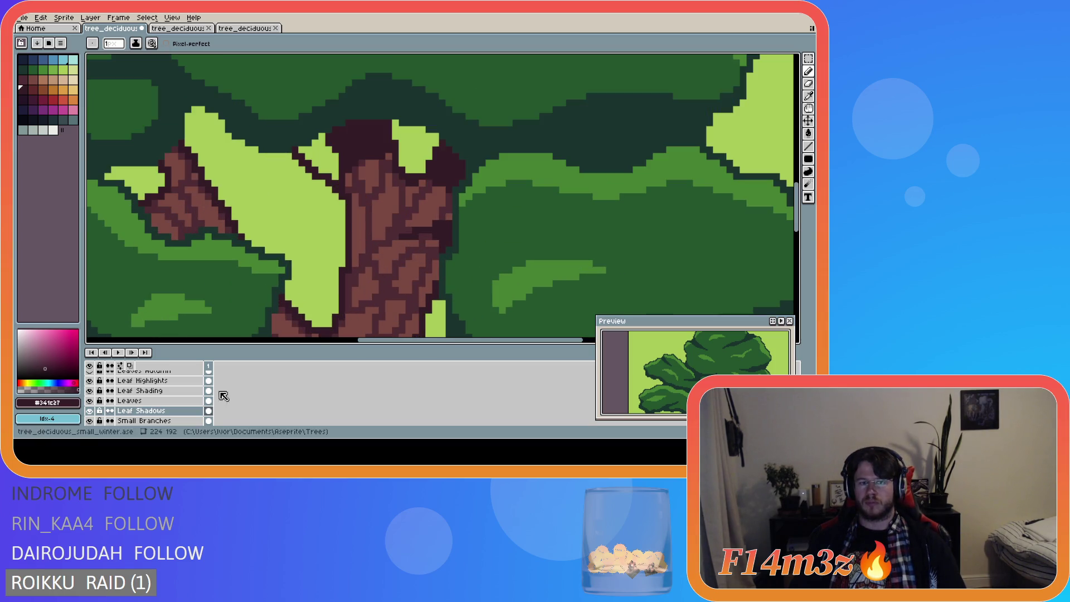
Step: Paint a dark shading stroke where the right branch joins the trunk, then show the foliage layers again
drag(92, 411, 91, 384)
click(90, 411)
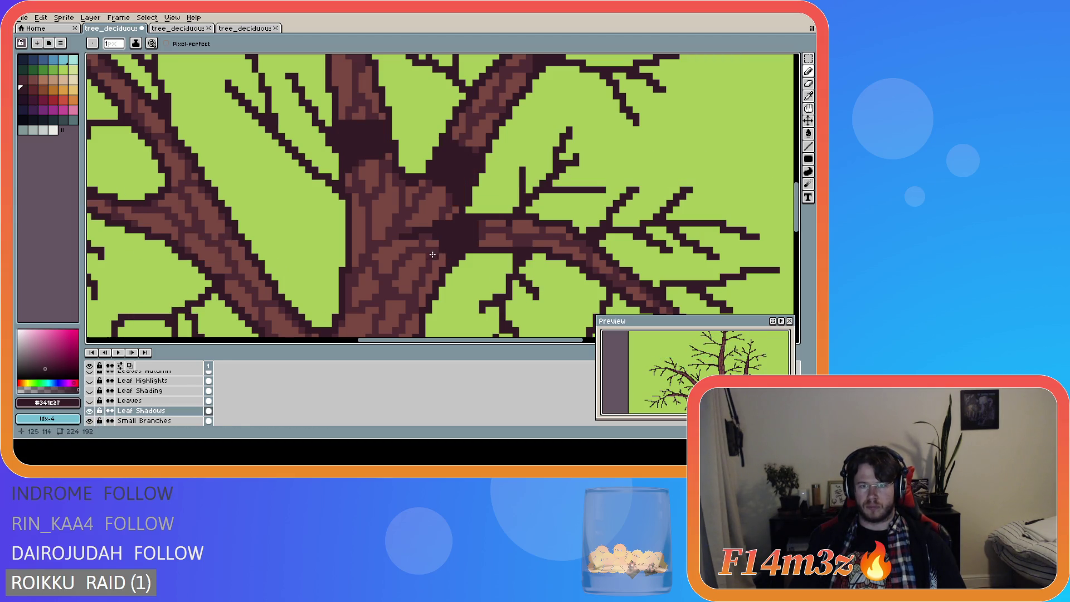
drag(412, 236, 442, 264)
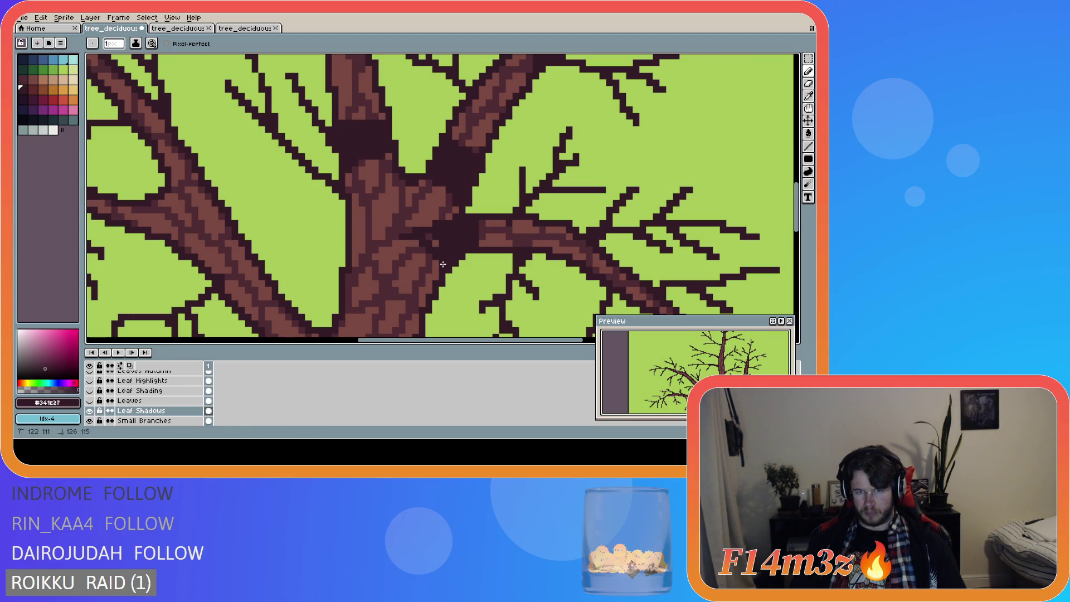
key(ctrl)
key(ctrl)
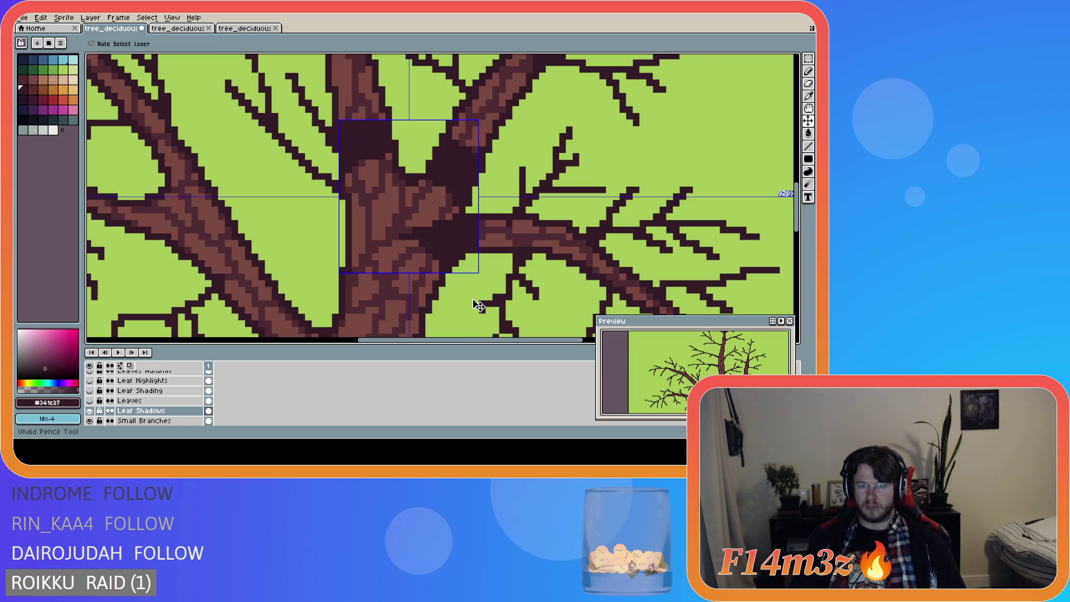
key(ctrl)
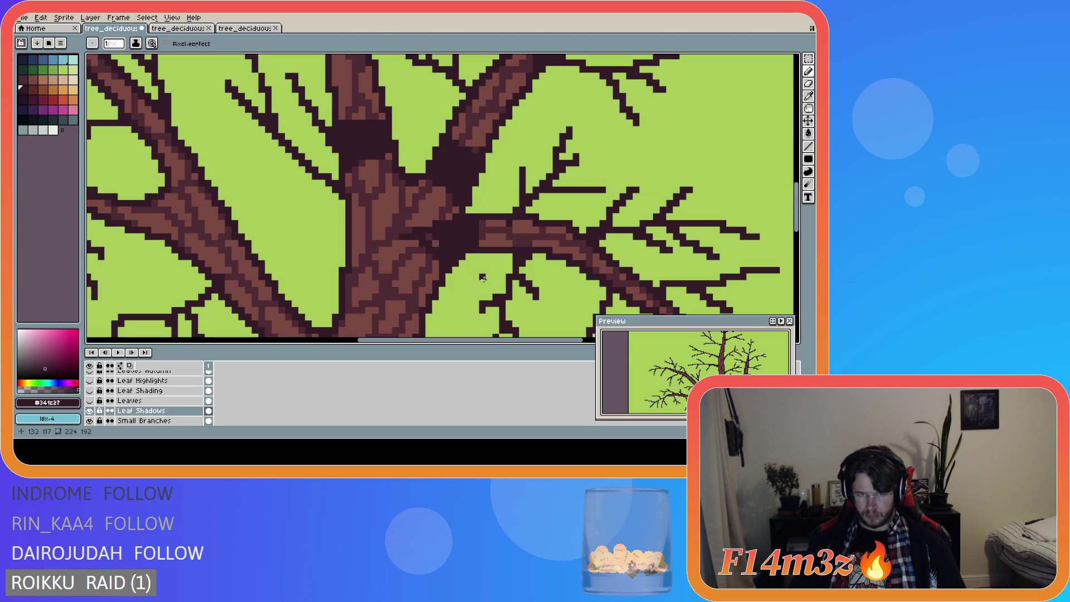
scroll(455, 292, down, 2)
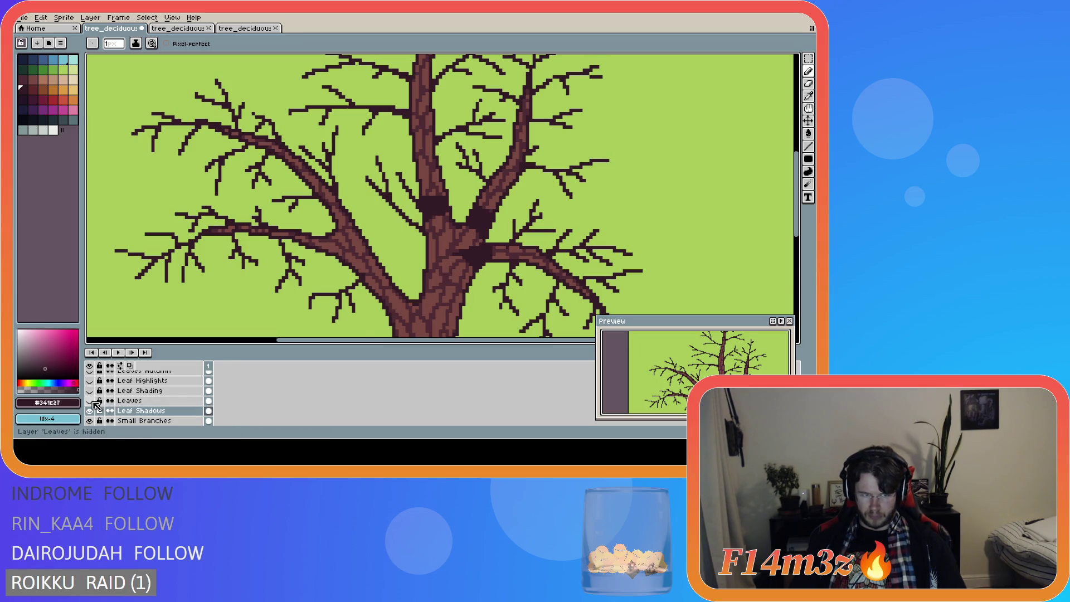
drag(89, 401, 89, 380)
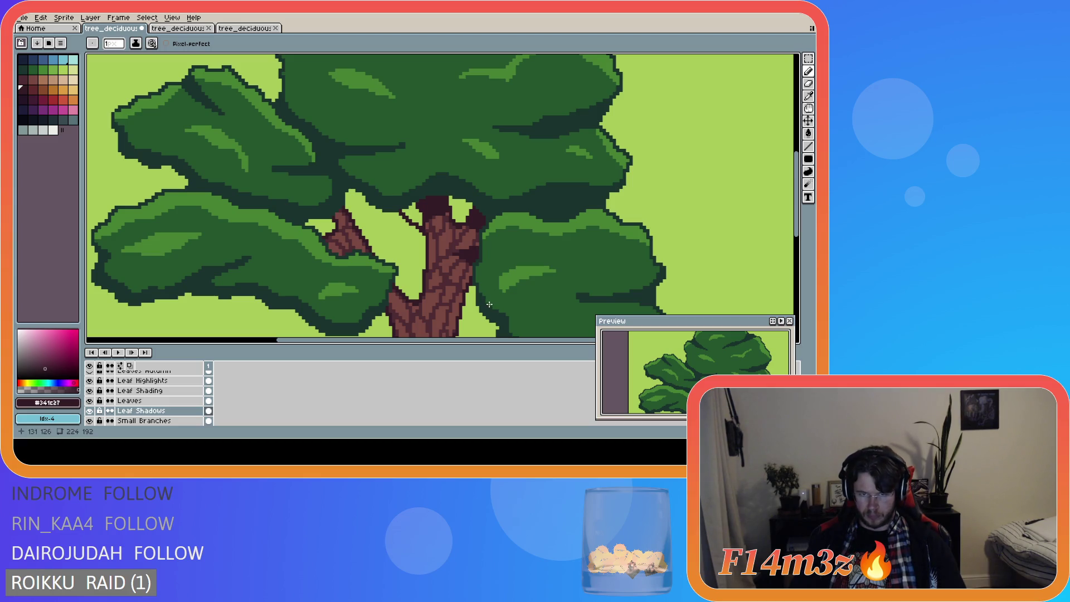
scroll(483, 301, down, 1)
scroll(475, 318, down, 1)
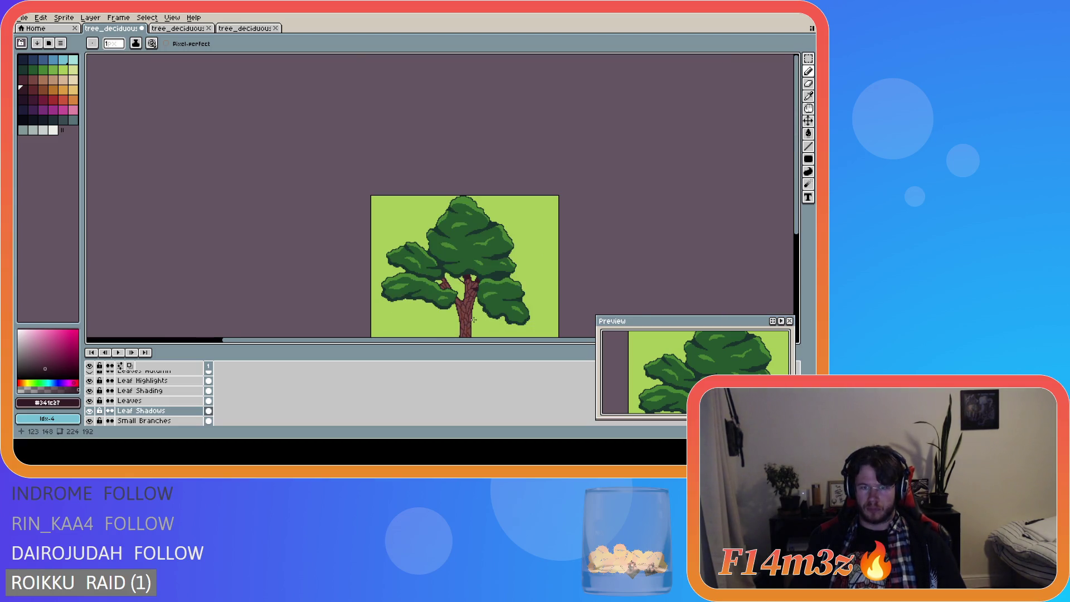
Step: Draw dark strokes and pixels across the small left branch
scroll(475, 318, up, 3)
key(ctrl)
scroll(473, 312, down, 3)
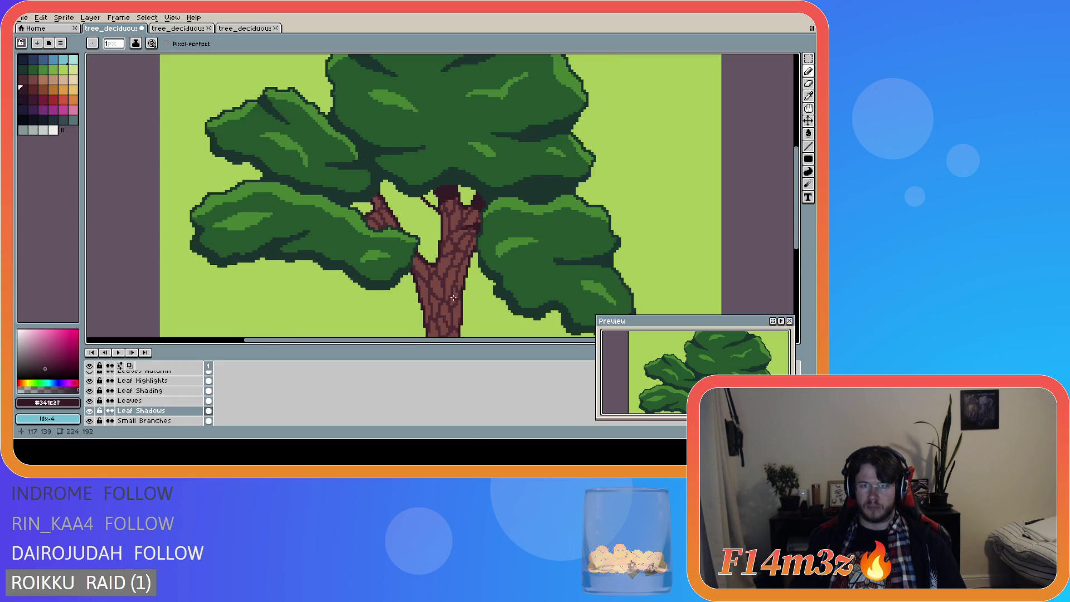
scroll(405, 272, up, 3)
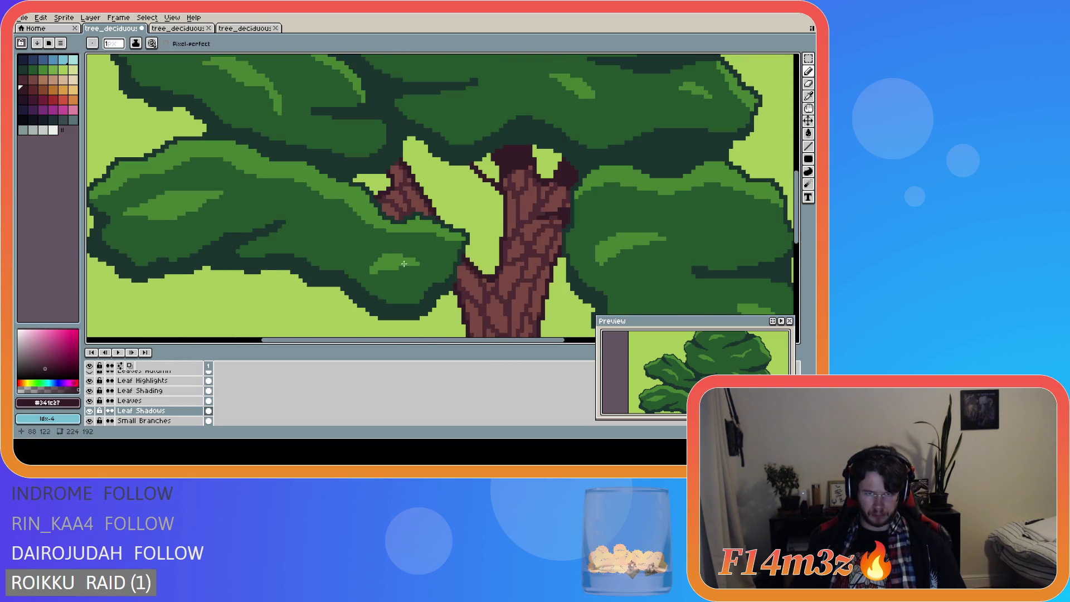
scroll(410, 210, up, 1)
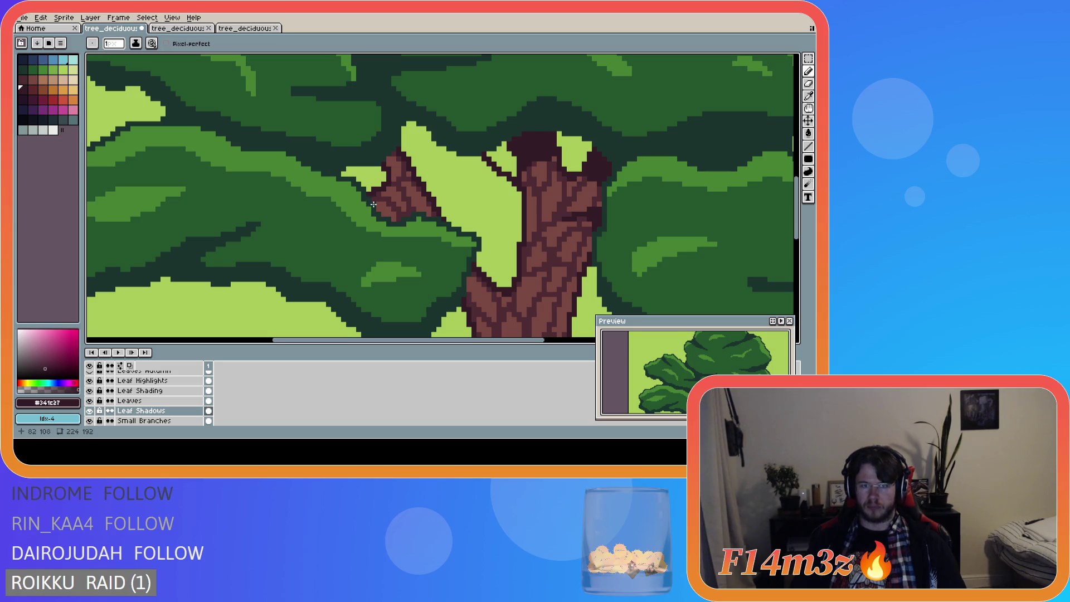
drag(373, 206, 420, 192)
click(400, 203)
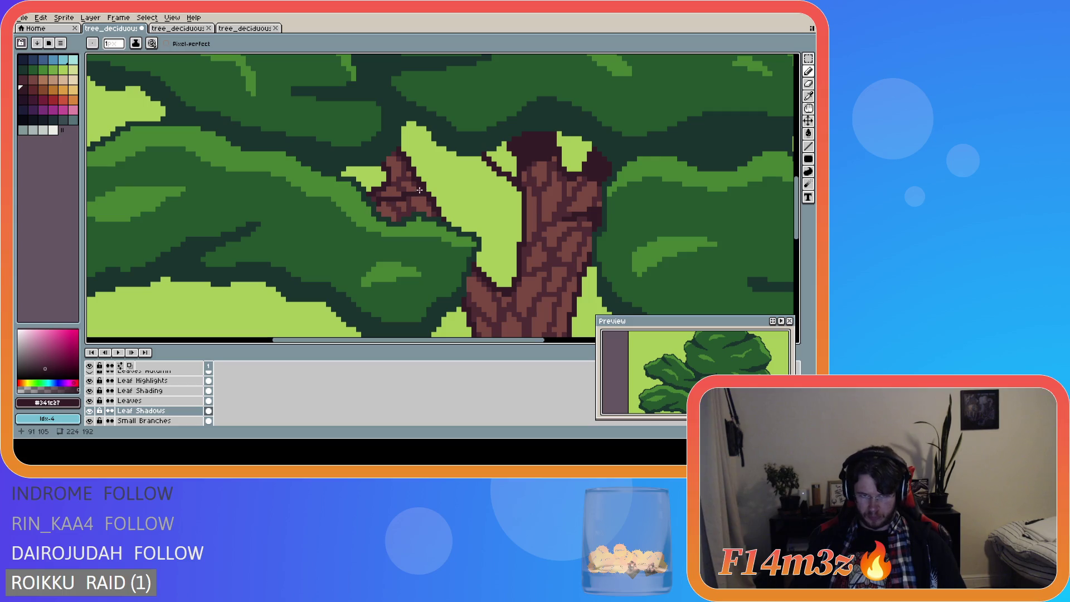
click(381, 161)
drag(391, 149, 391, 152)
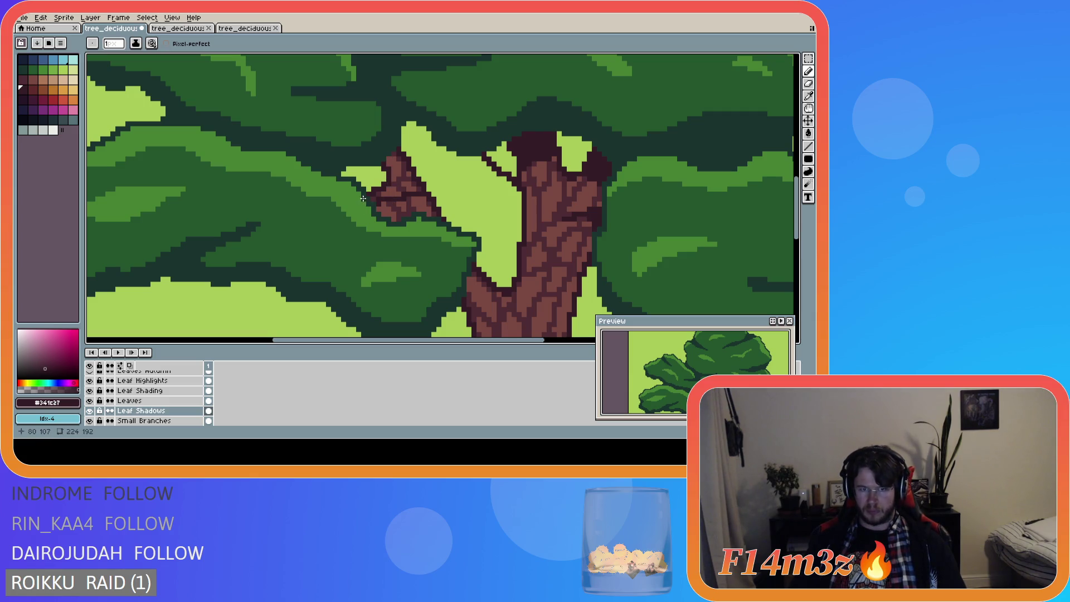
mouse_move(361, 195)
mouse_down()
mouse_move(368, 203)
mouse_move(417, 189)
mouse_move(398, 159)
mouse_move(401, 185)
mouse_up()
Step: Add darker outline pixels along the left branch tip, checking with the leaf layers hidden and shown
scroll(359, 241, down, 1)
scroll(370, 232, up, 1)
scroll(381, 220, down, 1)
scroll(381, 220, up, 2)
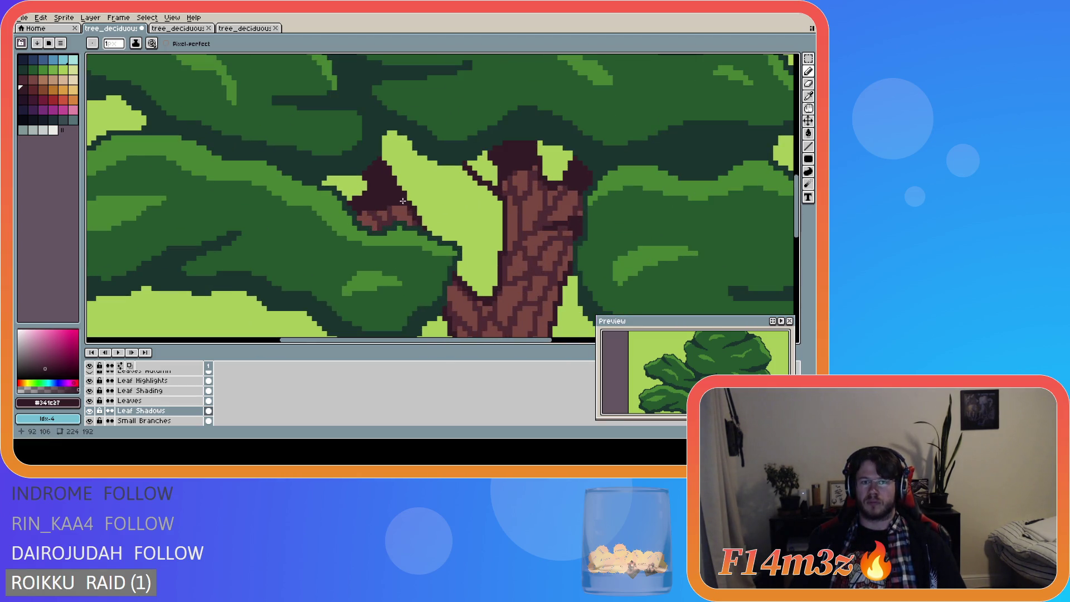
drag(372, 215, 362, 221)
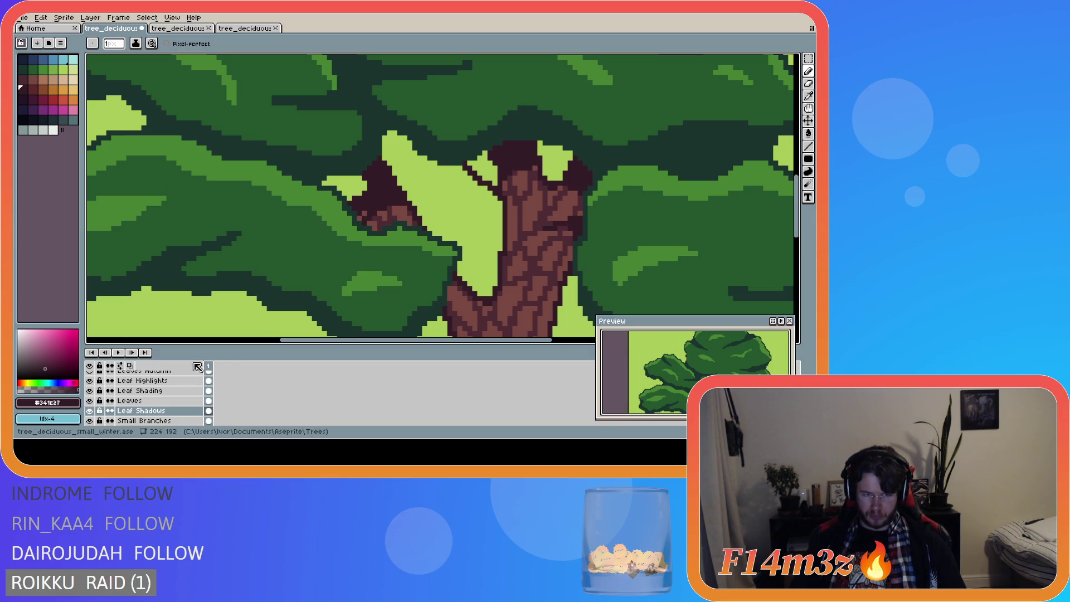
drag(89, 400, 89, 380)
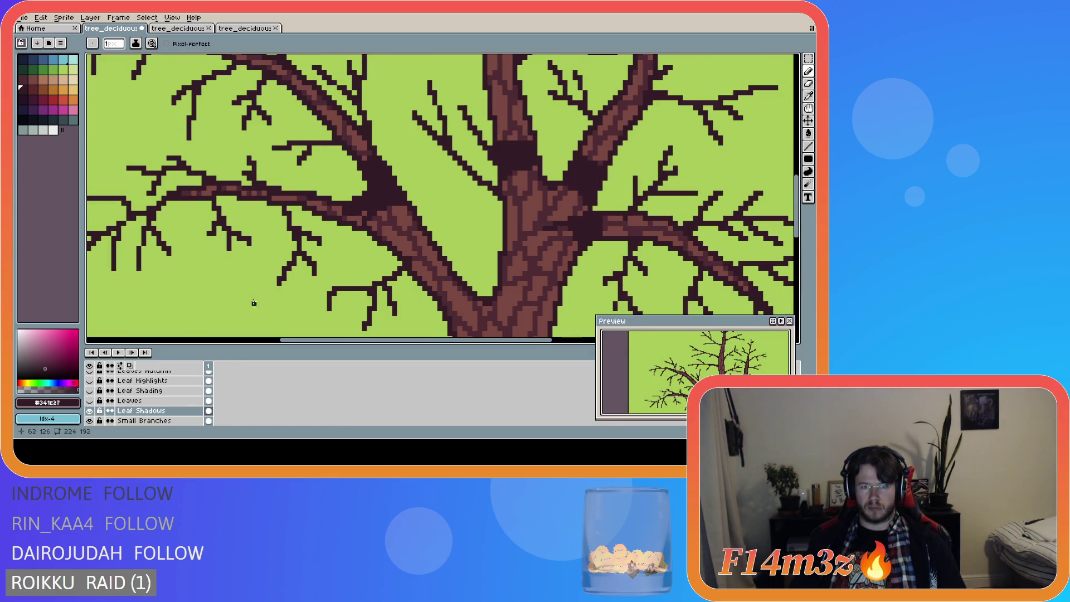
drag(362, 222, 343, 216)
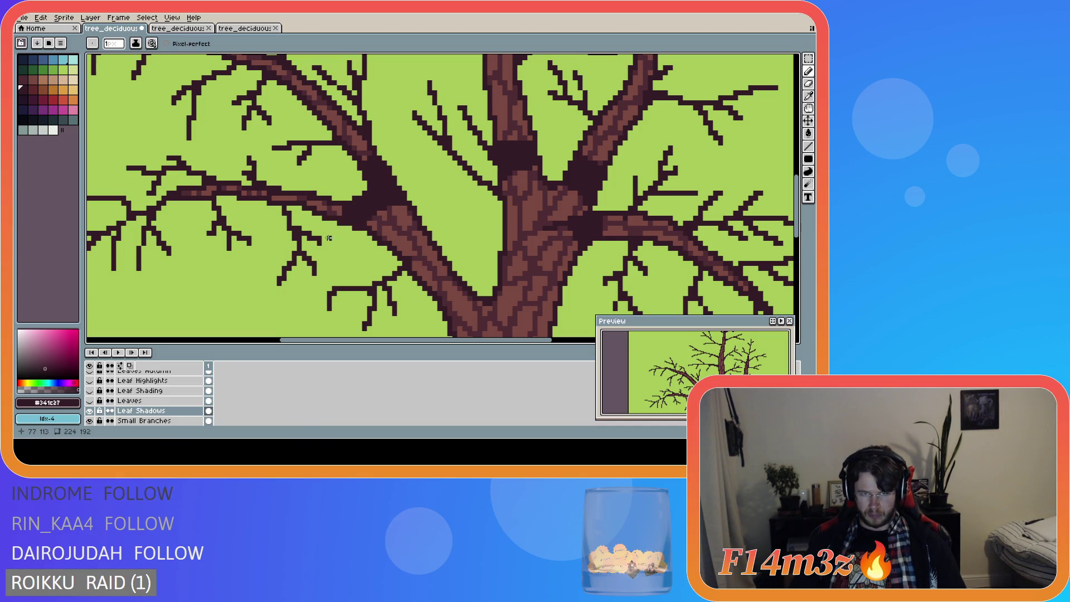
scroll(322, 246, down, 2)
drag(89, 400, 89, 380)
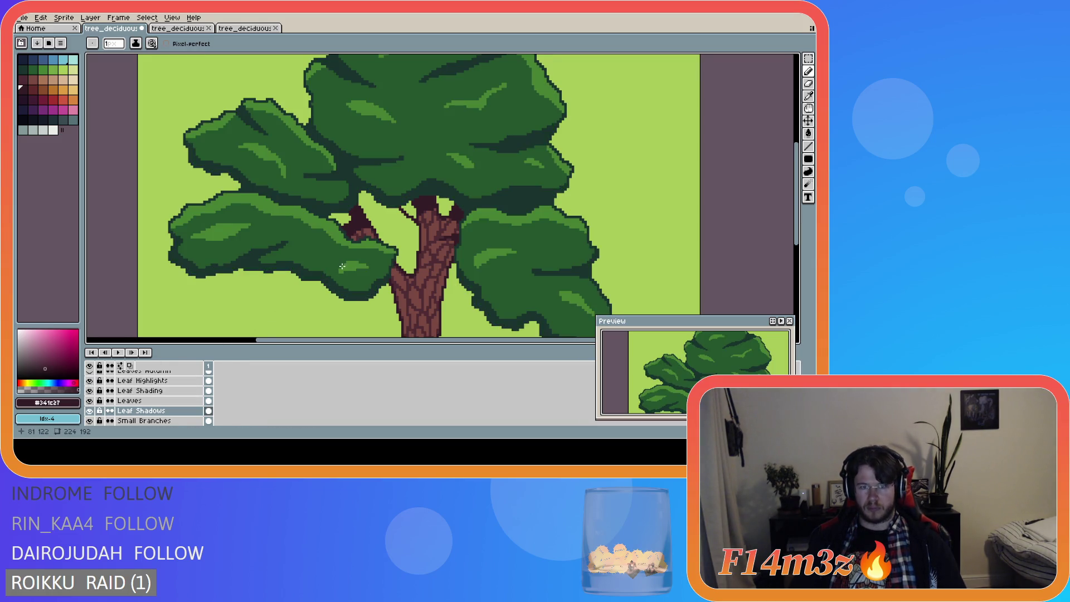
Step: Toggle the Leaf Shadows layer to compare the branch shading
scroll(357, 256, up, 1)
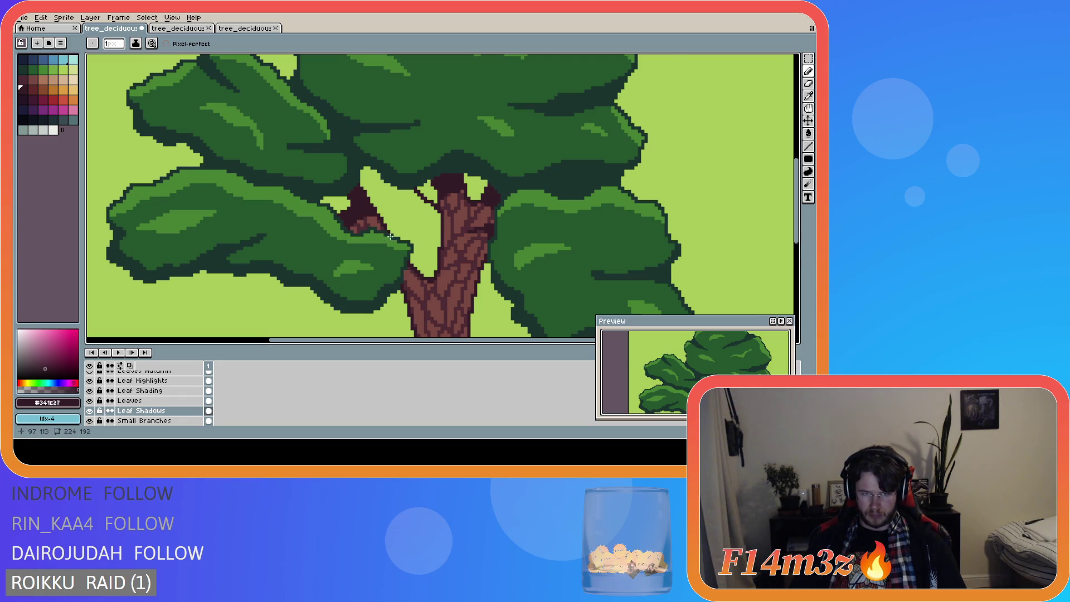
scroll(390, 236, up, 1)
scroll(373, 216, up, 1)
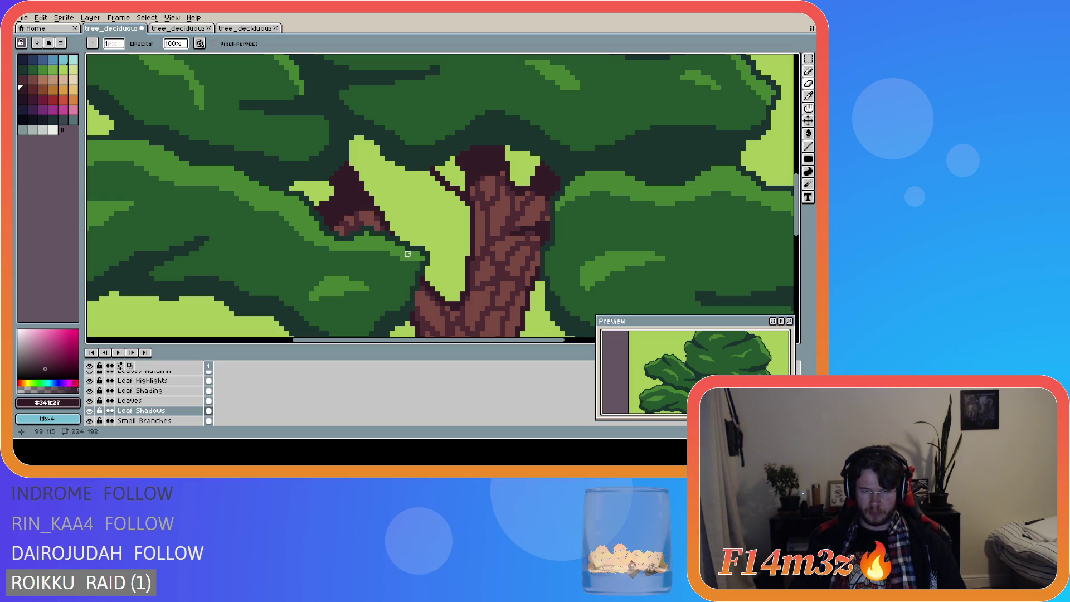
click(88, 410)
click(88, 410)
click(89, 410)
click(88, 410)
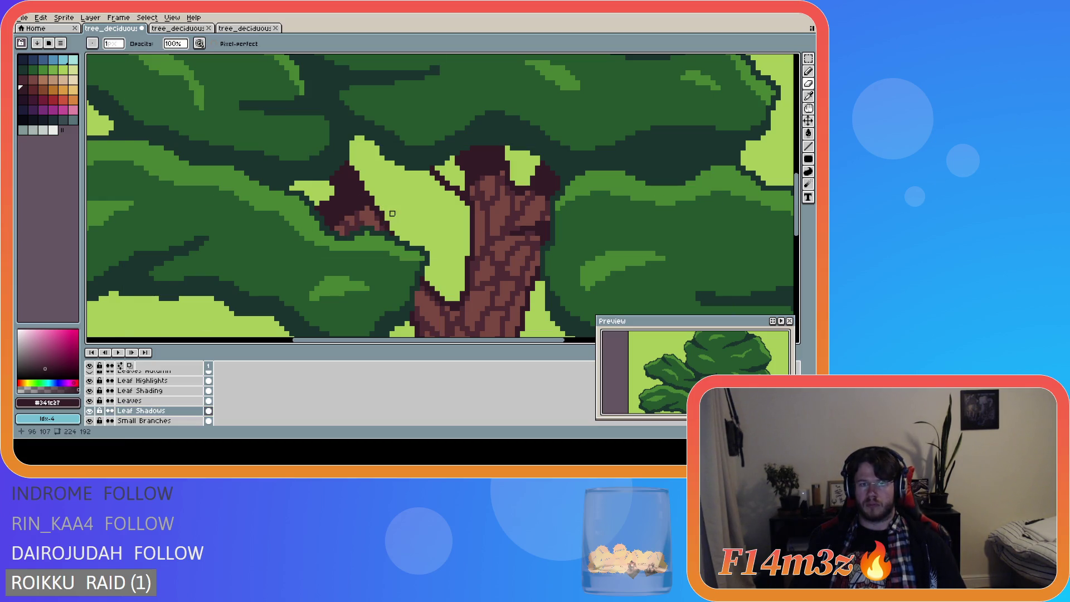
scroll(377, 233, down, 1)
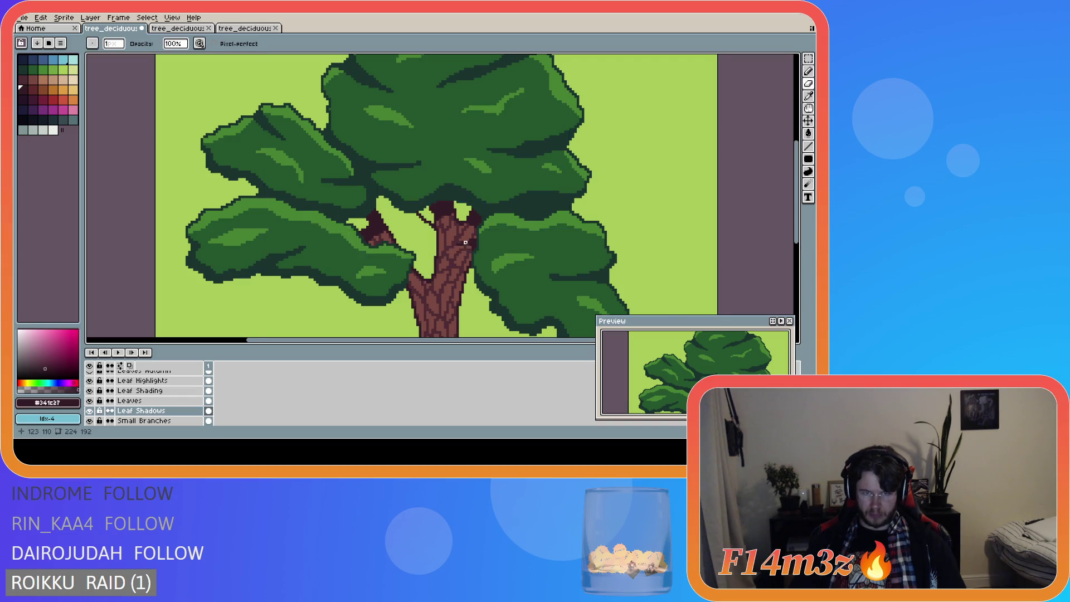
scroll(464, 243, down, 1)
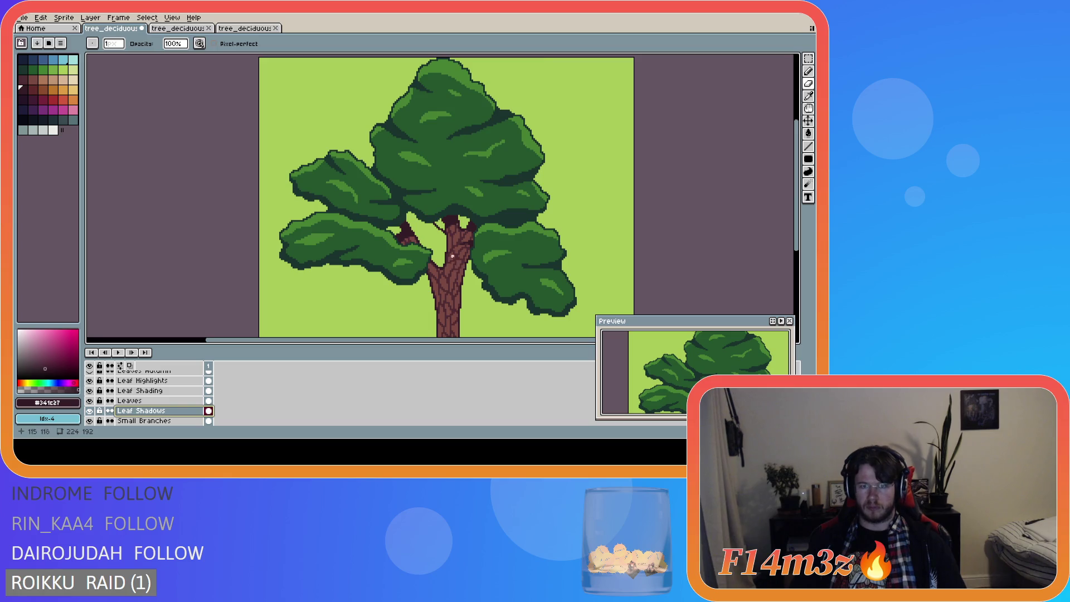
scroll(452, 256, up, 4)
Step: Save tree_deciduous_small_winter.ase
key(e)
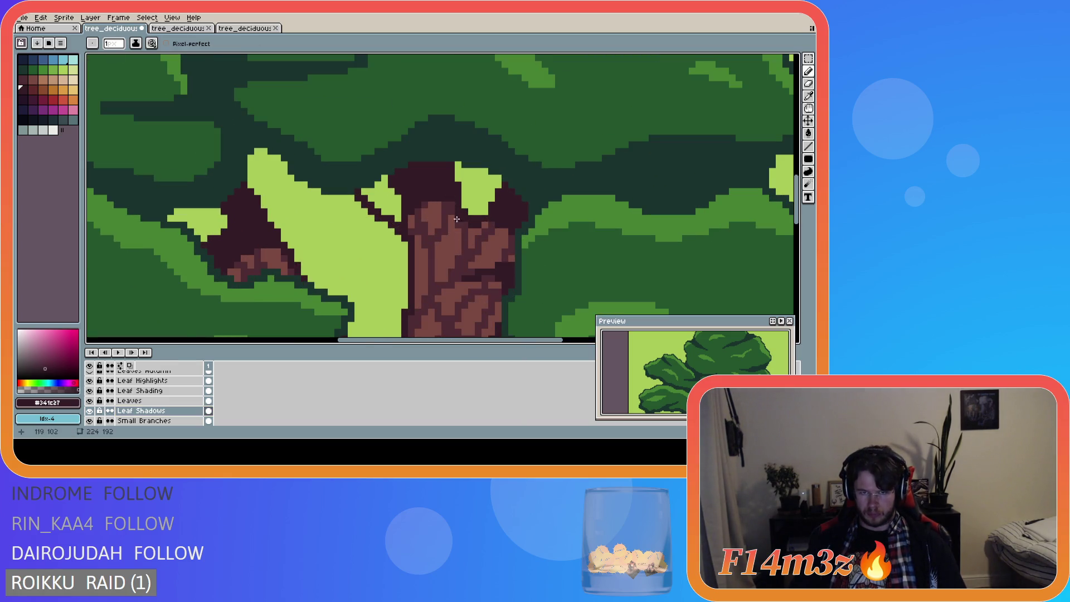
scroll(456, 219, down, 4)
key(ctrl+s)
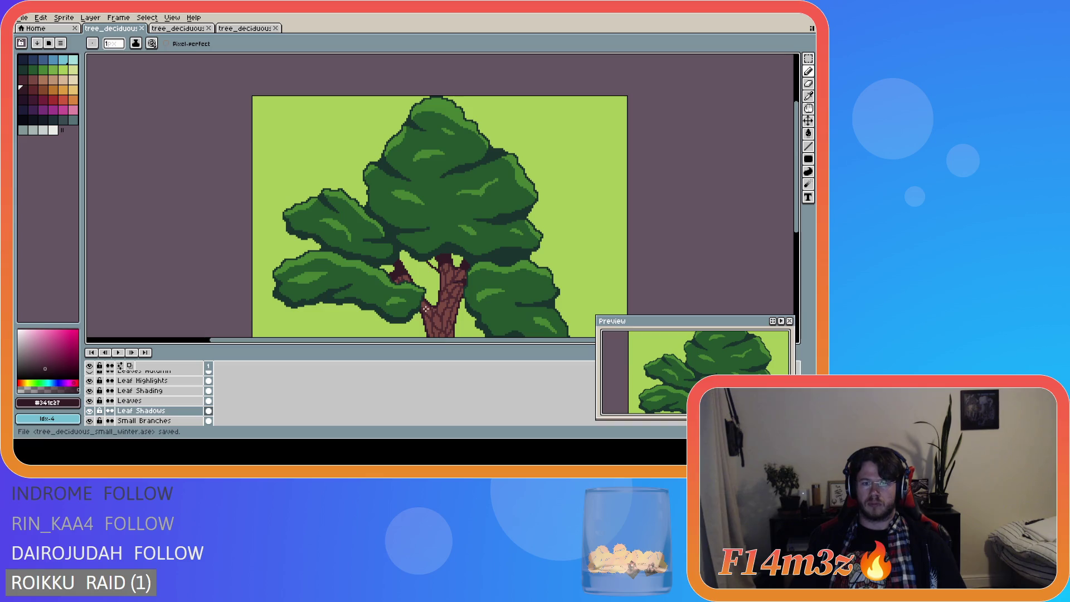
scroll(441, 306, up, 1)
scroll(464, 280, up, 2)
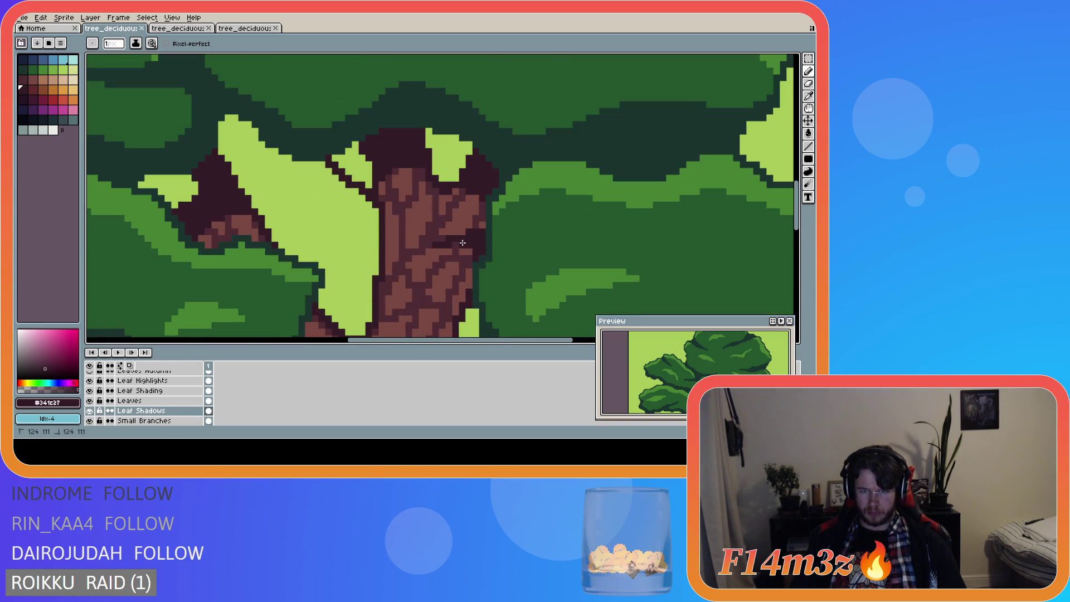
scroll(481, 272, down, 3)
scroll(491, 265, up, 2)
scroll(497, 261, down, 1)
scroll(498, 261, down, 3)
scroll(462, 315, up, 2)
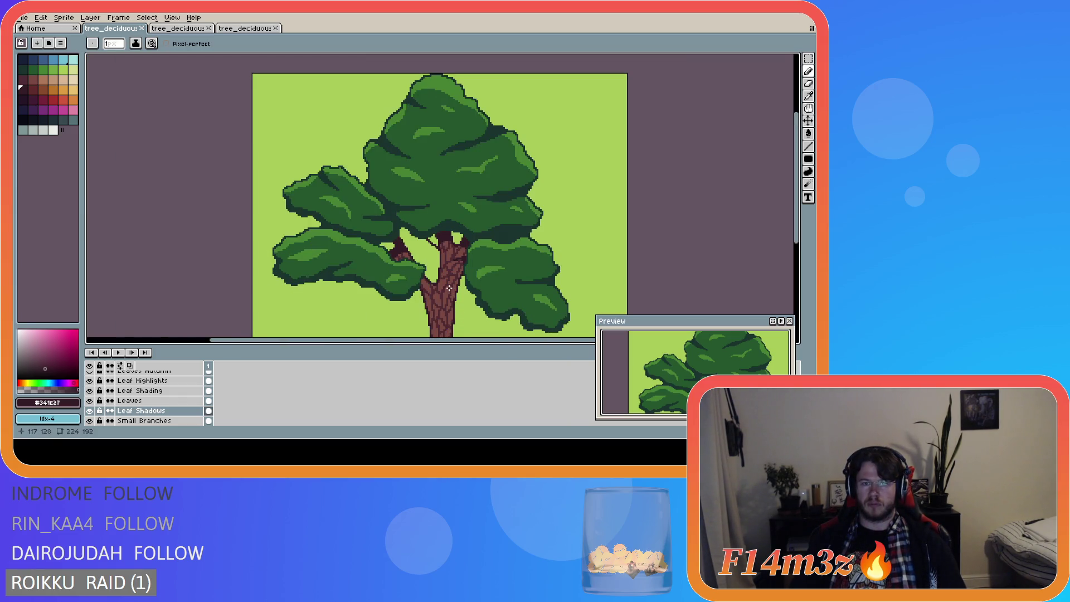
Step: Hide the leaf layers to reveal the bare trunk and branches
key(ctrl)
scroll(426, 305, up, 2)
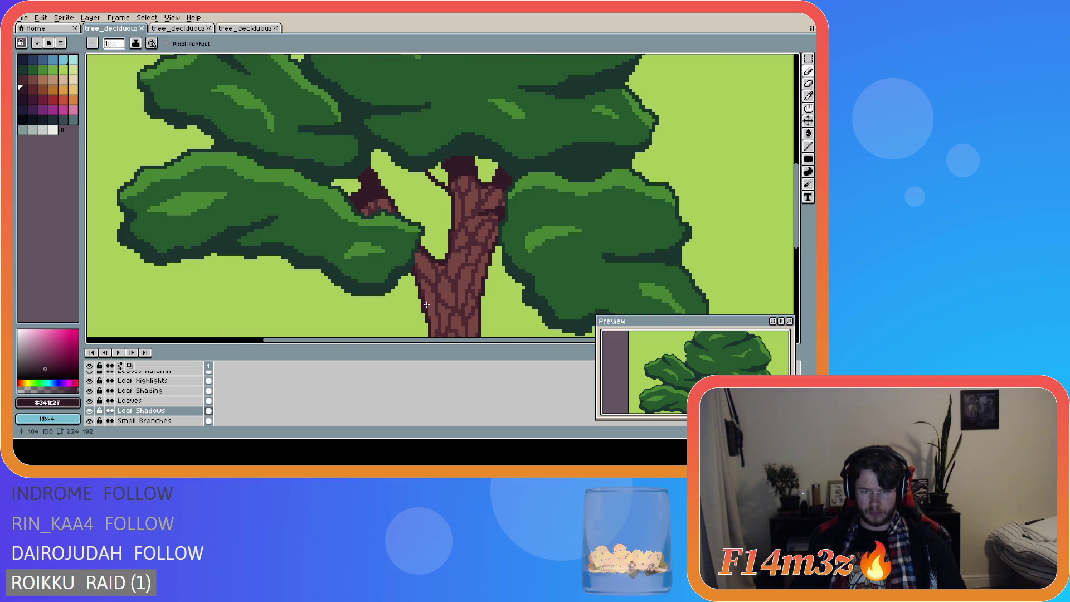
scroll(419, 288, down, 3)
scroll(426, 300, up, 3)
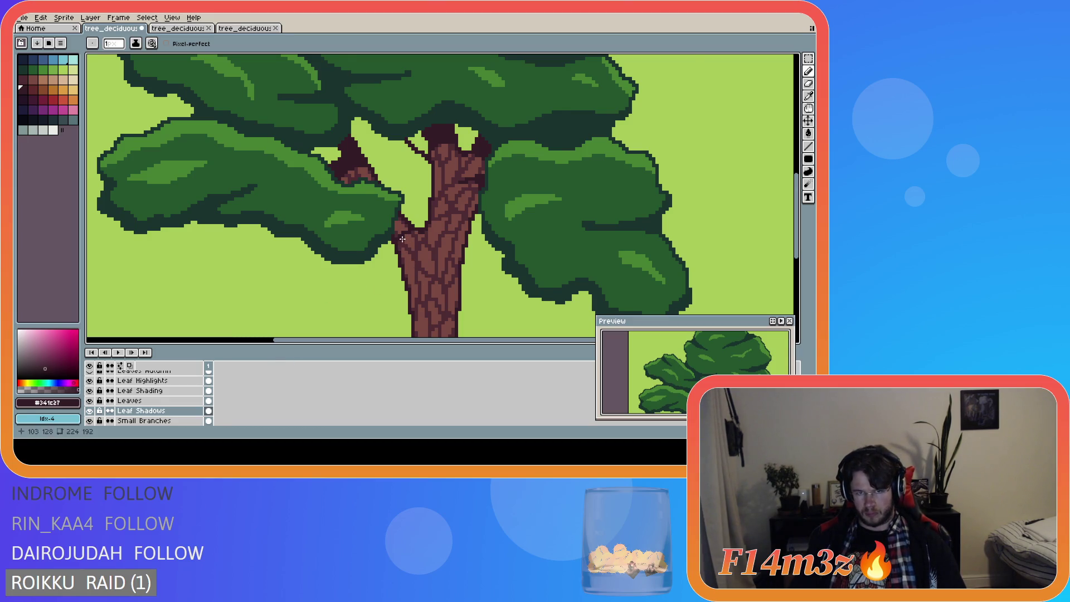
scroll(402, 239, up, 2)
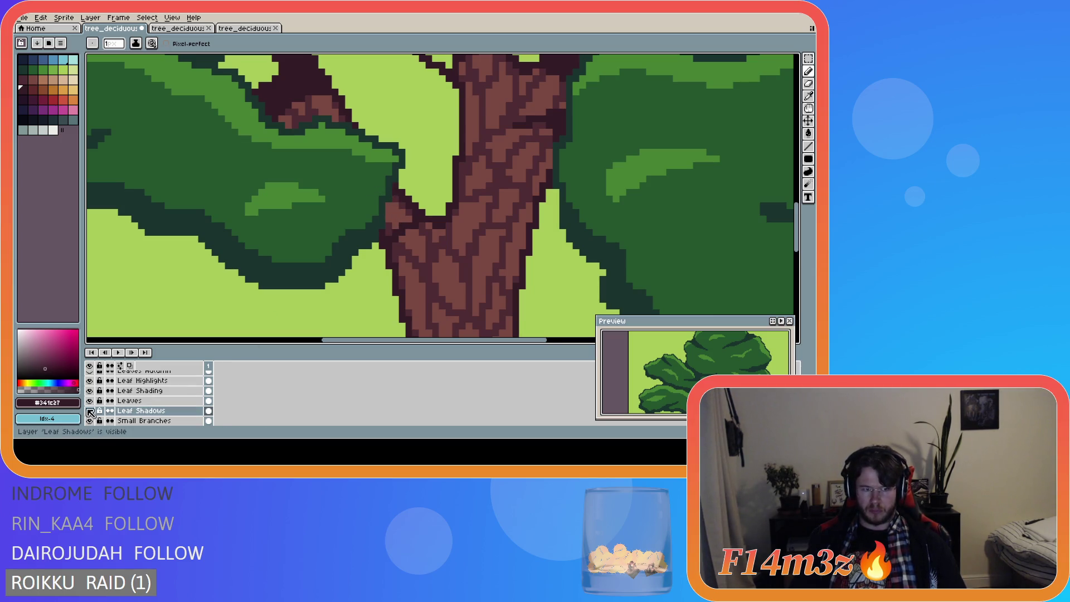
drag(89, 401, 89, 381)
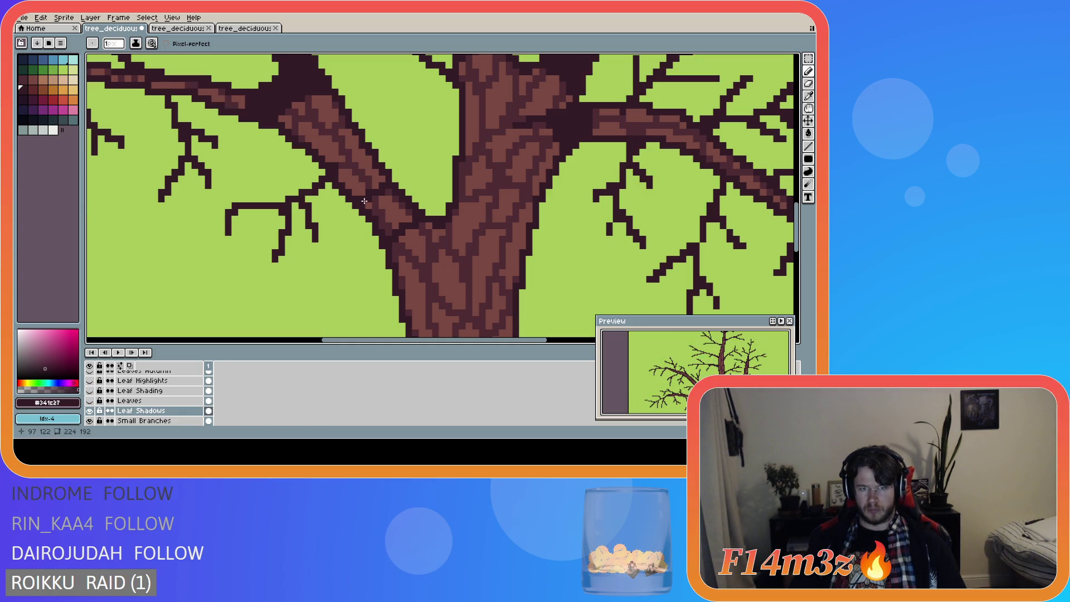
Step: Outline the gap in the trunk's left fork and fill it dark with the Paint Bucket
mouse_move(364, 206)
mouse_down()
mouse_move(396, 228)
mouse_move(411, 214)
mouse_move(390, 191)
mouse_up()
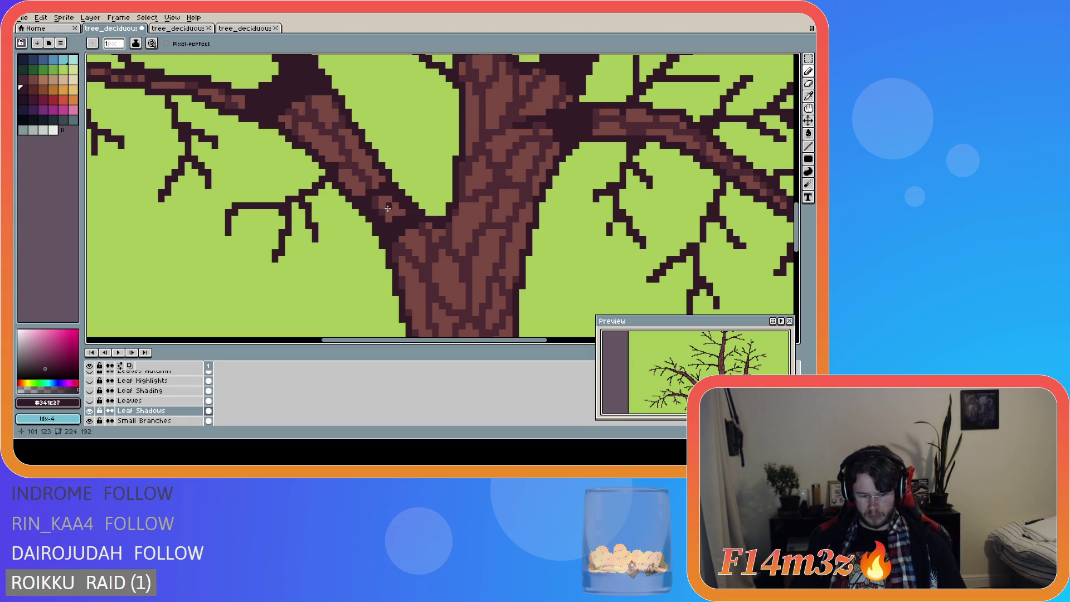
key(g)
click(384, 213)
Step: Show the foliage layers again and save tree_deciduous_small_winter.ase
drag(89, 400, 89, 381)
scroll(386, 230, down, 3)
scroll(386, 229, down, 2)
key(ctrl+s)
scroll(421, 271, down, 2)
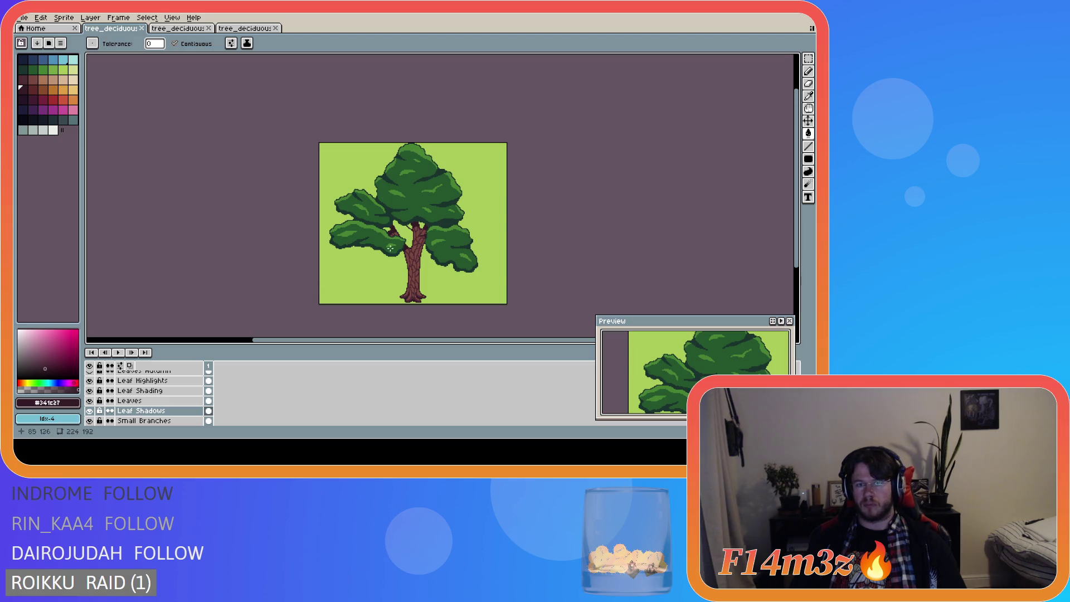
scroll(404, 235, up, 3)
Step: Try a dark Paint Bucket fill and Pencil pixels on the trunk's right edge, undoing both
scroll(445, 246, up, 1)
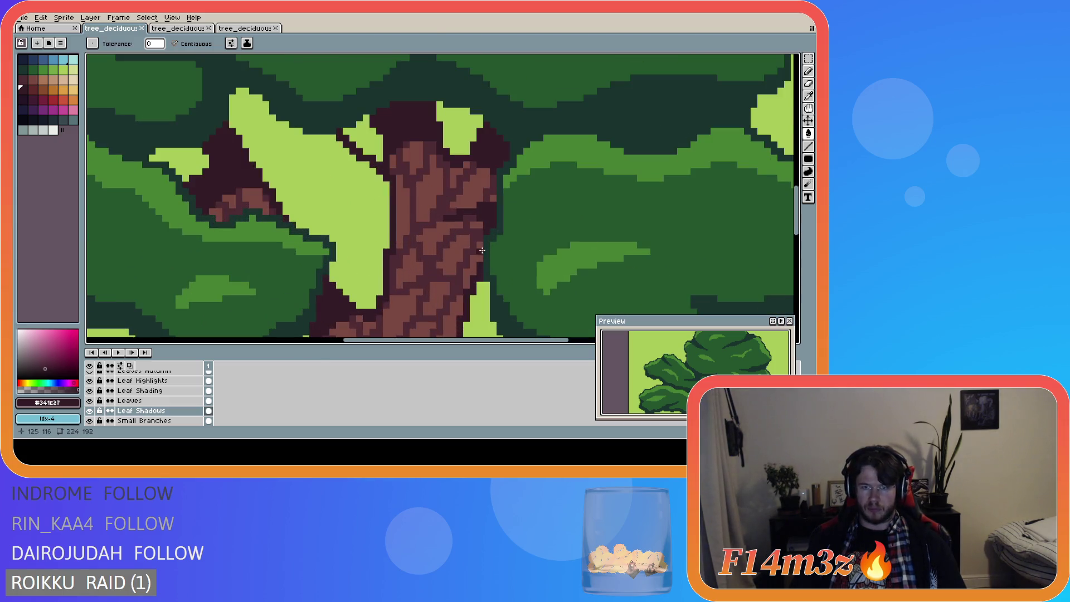
click(474, 221)
key(ctrl+z)
key(v)
key(b)
click(479, 226)
scroll(522, 268, down, 2)
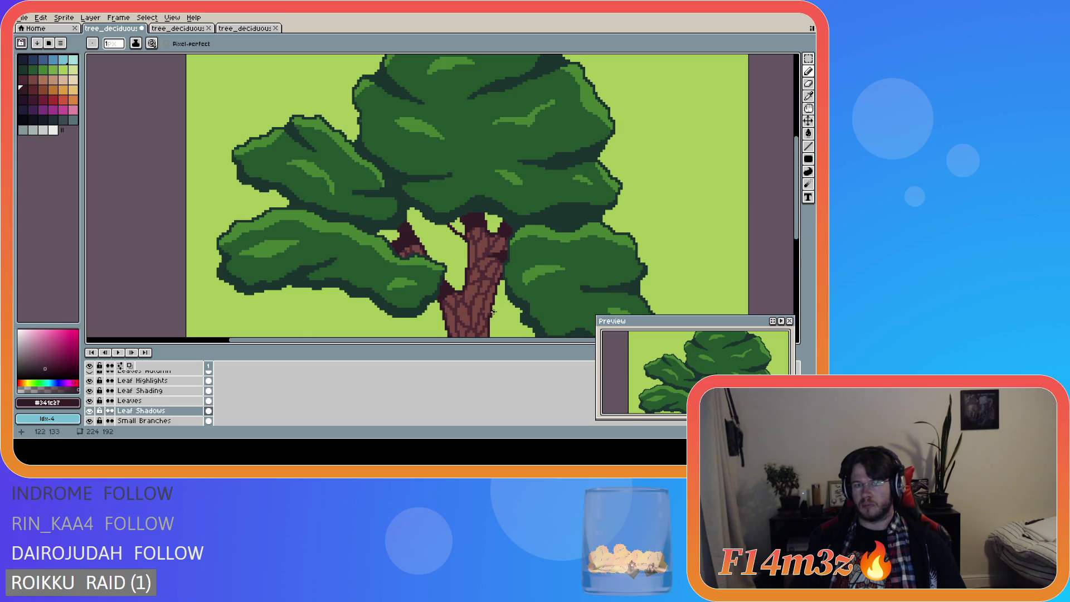
scroll(498, 207, up, 2)
key(ctrl+z)
Step: Paint a trial dark outline stroke along the trunk's right edge
key(ctrl)
drag(494, 201, 512, 205)
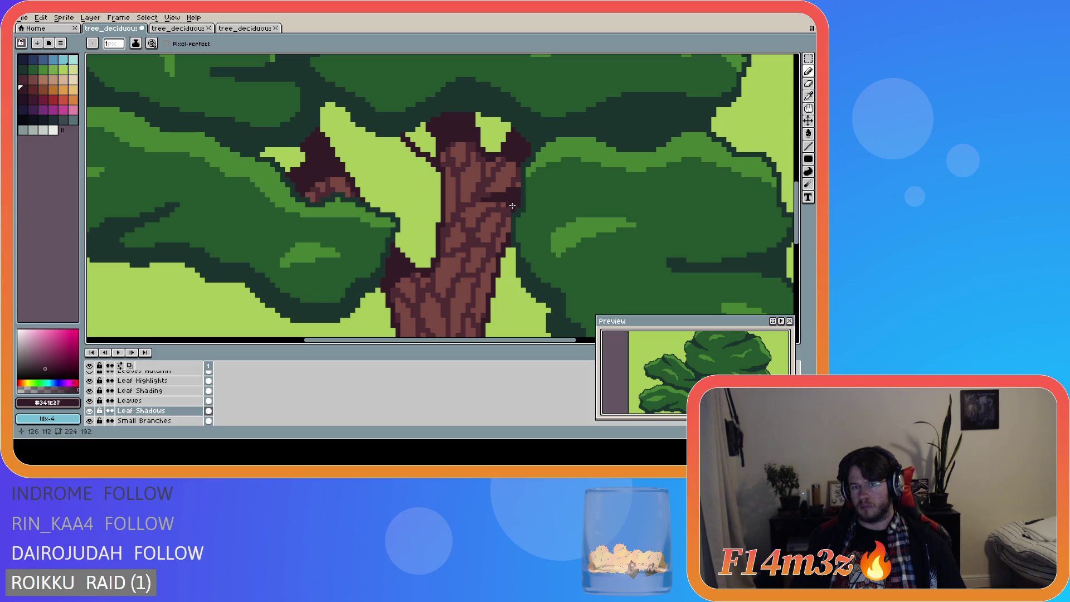
scroll(523, 245, down, 3)
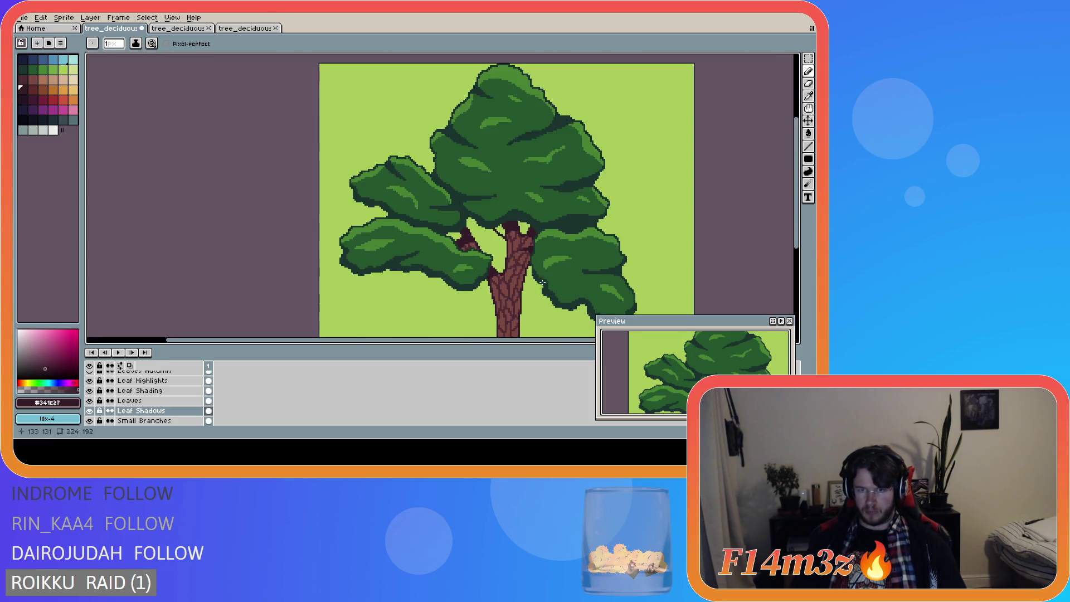
scroll(526, 251, up, 3)
scroll(516, 228, up, 2)
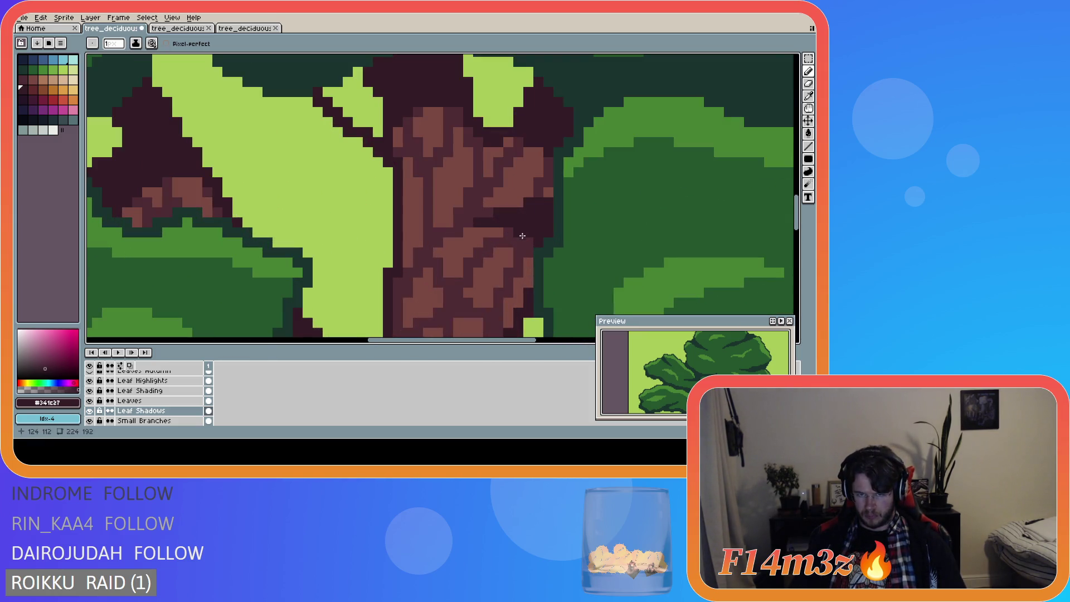
scroll(524, 239, down, 2)
scroll(529, 242, up, 2)
scroll(540, 248, down, 1)
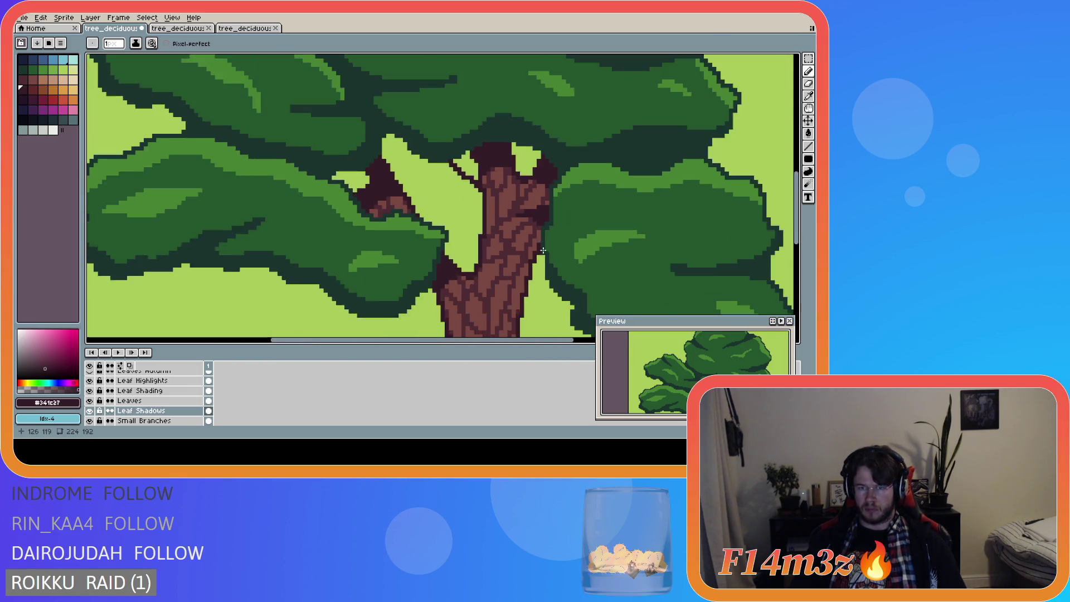
scroll(543, 250, down, 3)
scroll(580, 301, up, 3)
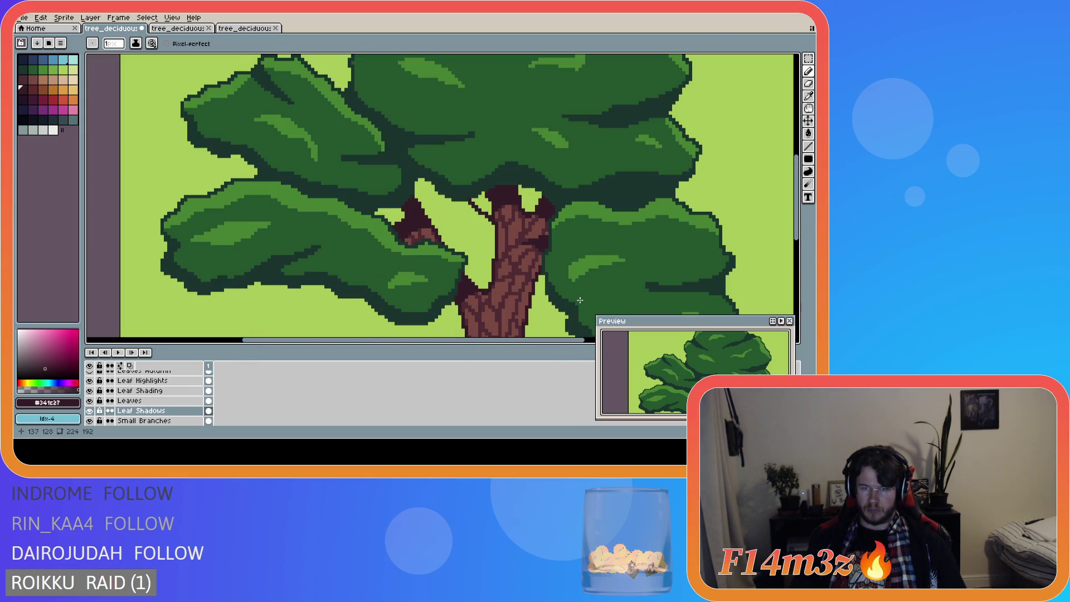
scroll(573, 303, up, 2)
scroll(555, 278, down, 3)
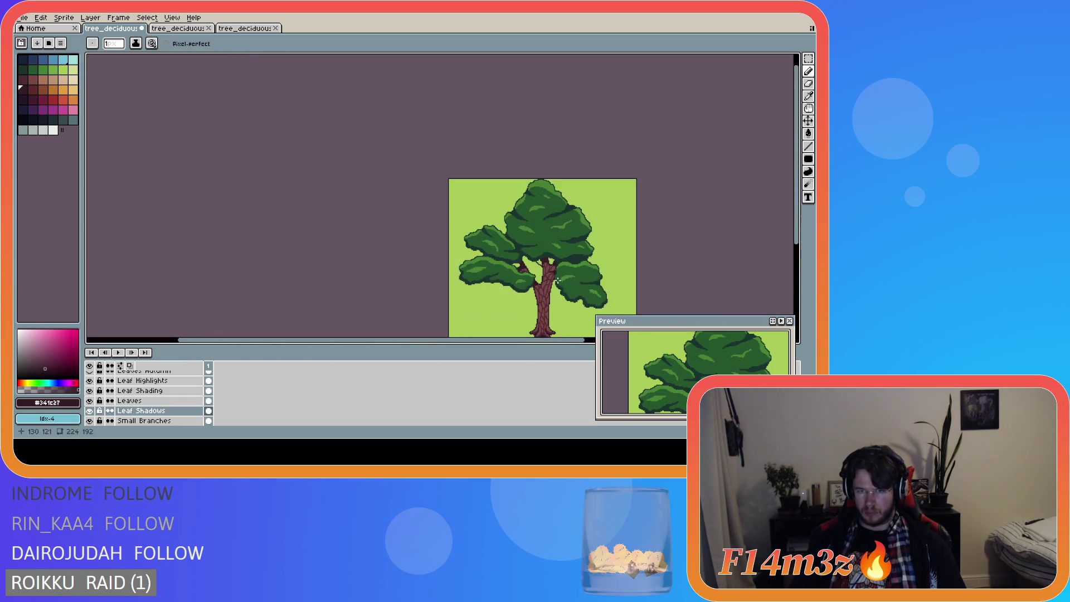
scroll(556, 278, up, 2)
scroll(557, 280, down, 2)
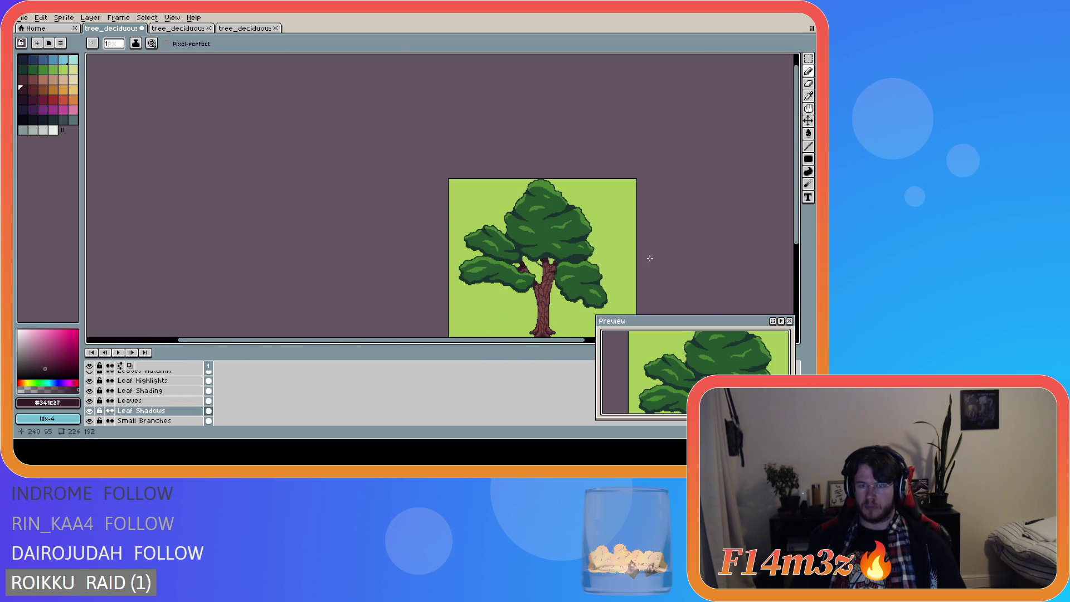
scroll(696, 284, down, 2)
drag(551, 342, 592, 342)
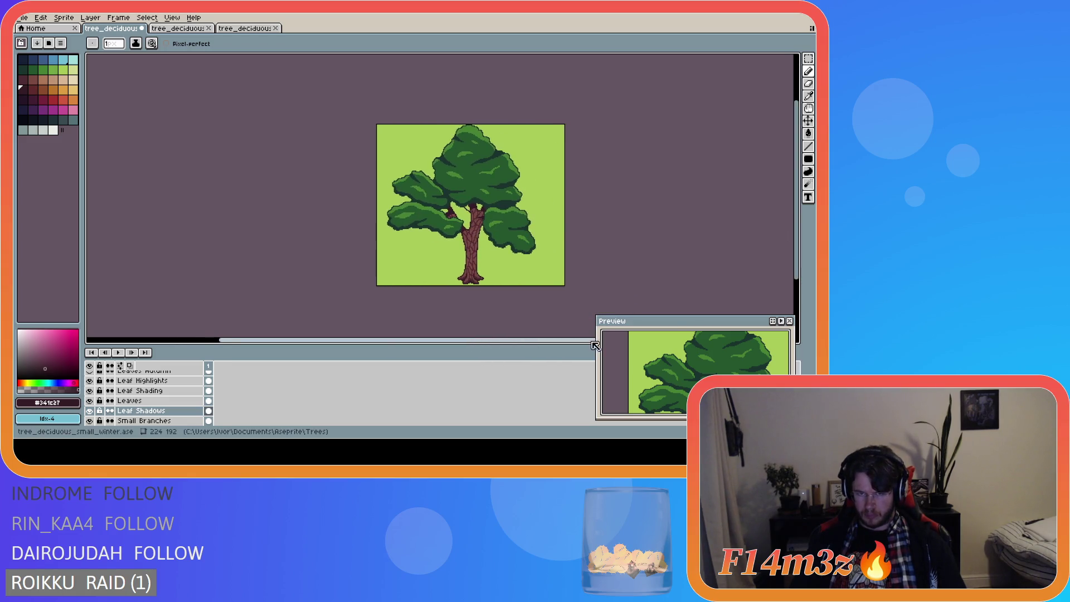
scroll(487, 248, up, 2)
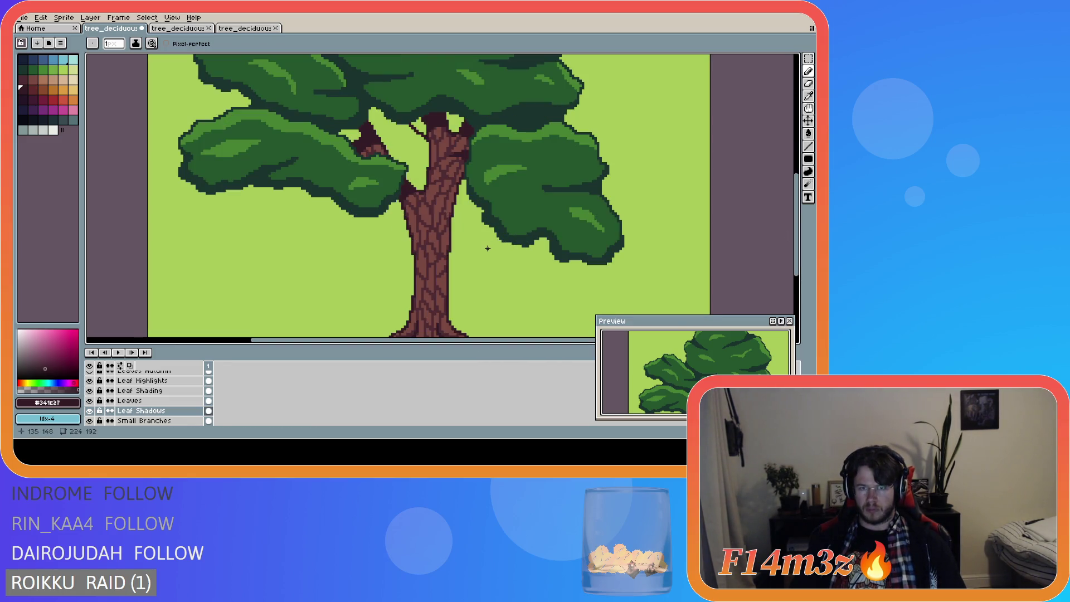
scroll(487, 249, down, 2)
scroll(488, 248, up, 2)
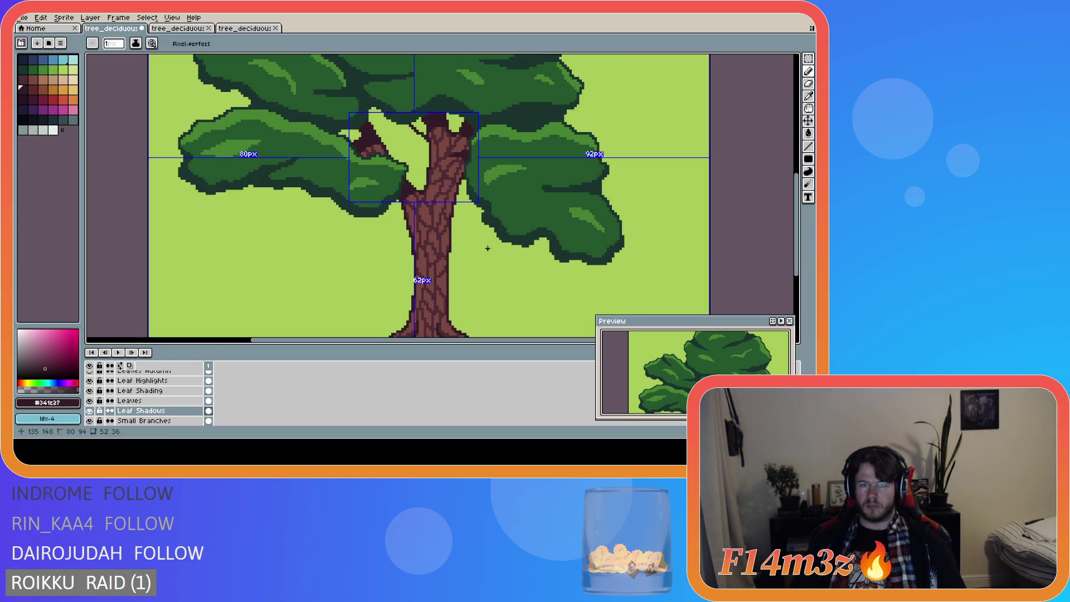
scroll(488, 249, down, 1)
scroll(478, 226, up, 2)
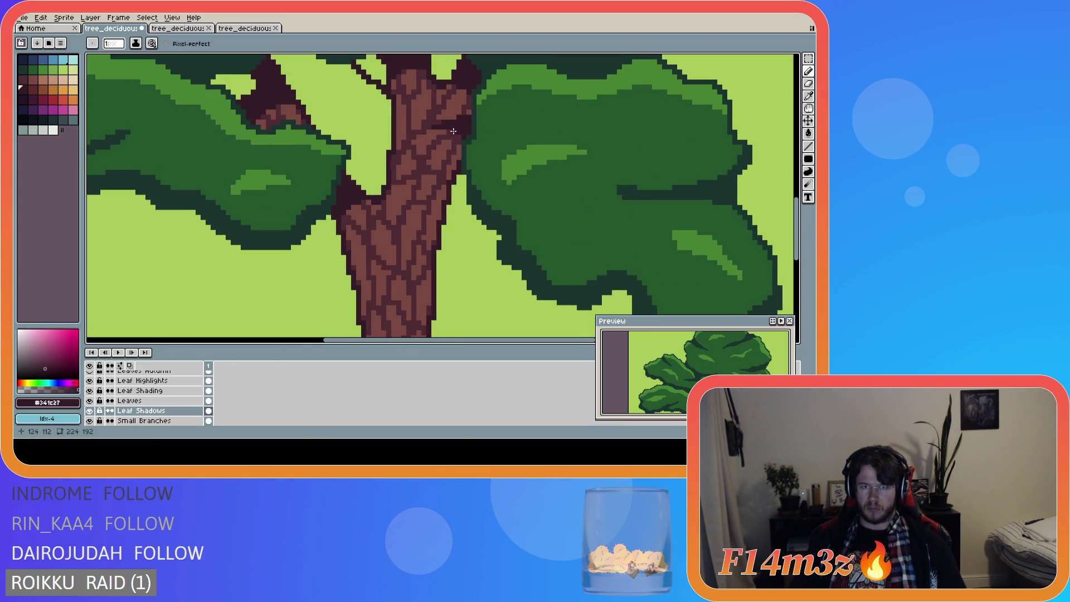
scroll(479, 267, down, 3)
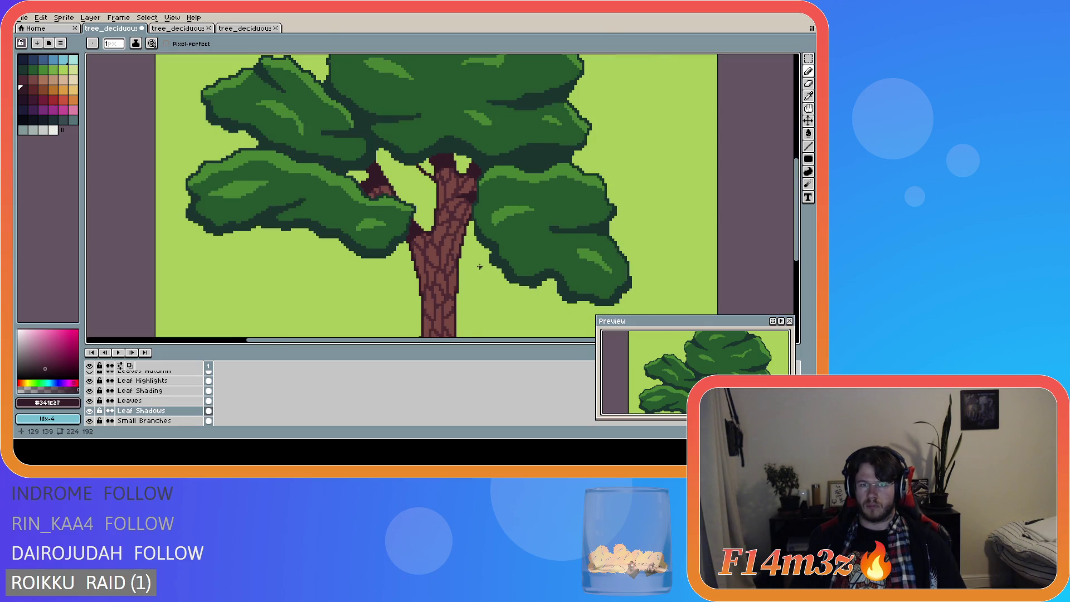
scroll(479, 266, down, 1)
scroll(482, 268, down, 1)
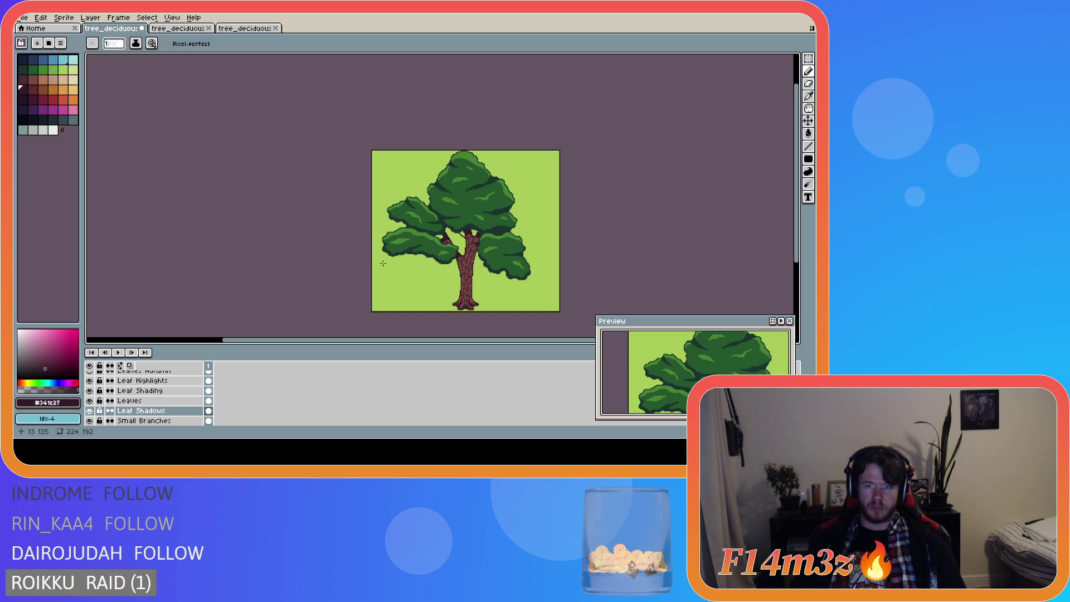
Step: Undo the trial dark strokes on the trunk's right edge
key(ctrl+z)
scroll(389, 270, up, 2)
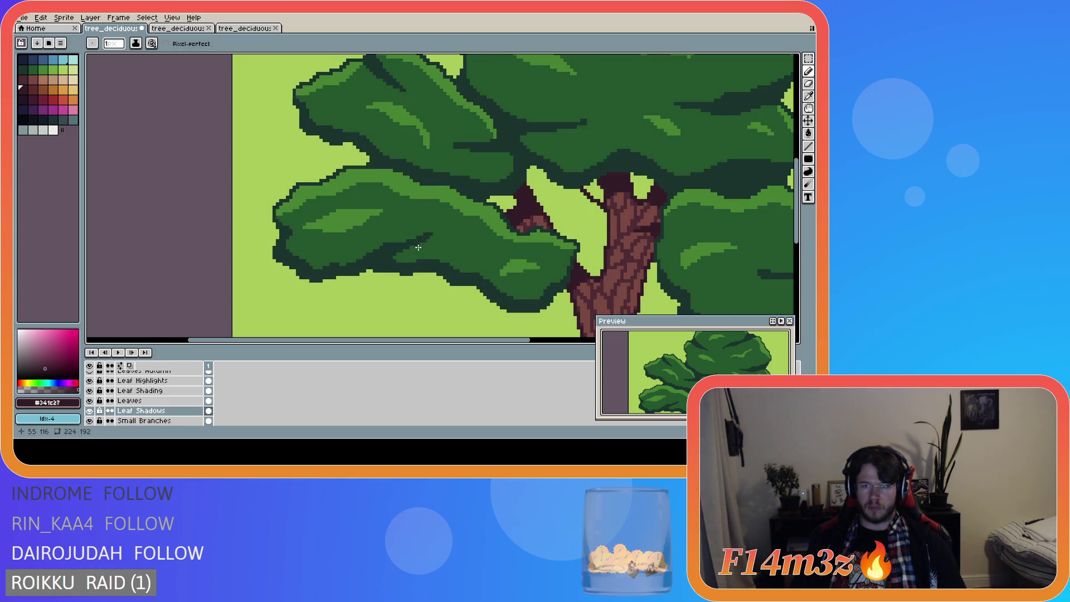
scroll(499, 256, down, 1)
scroll(499, 256, down, 2)
key(ctrl+z)
scroll(562, 277, up, 2)
Step: Save tree_deciduous_small_winter.ase
key(ctrl+s)
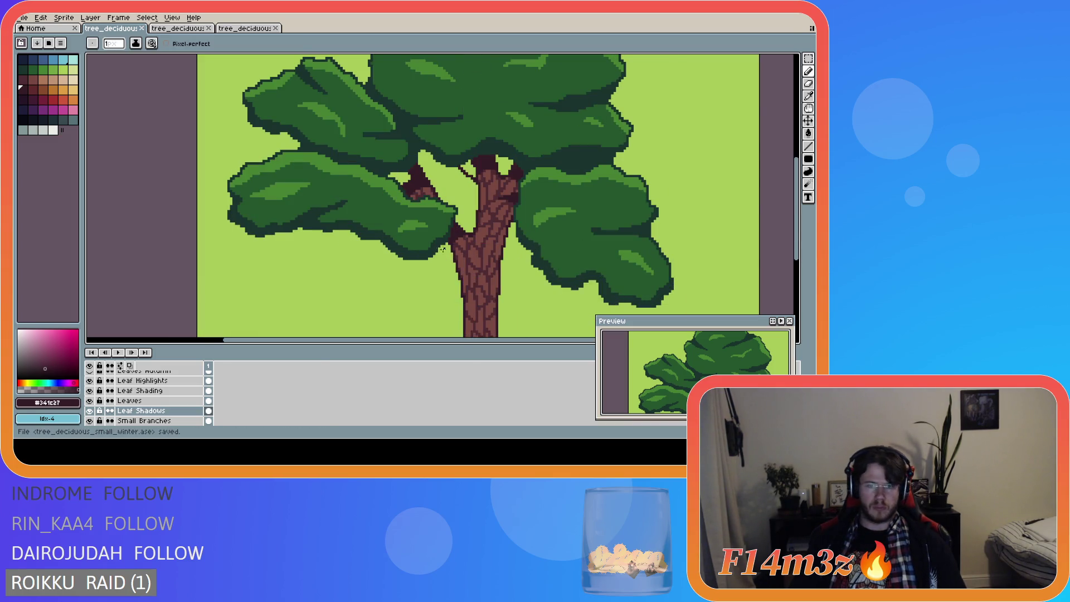
scroll(443, 249, down, 3)
key(ctrl+s)
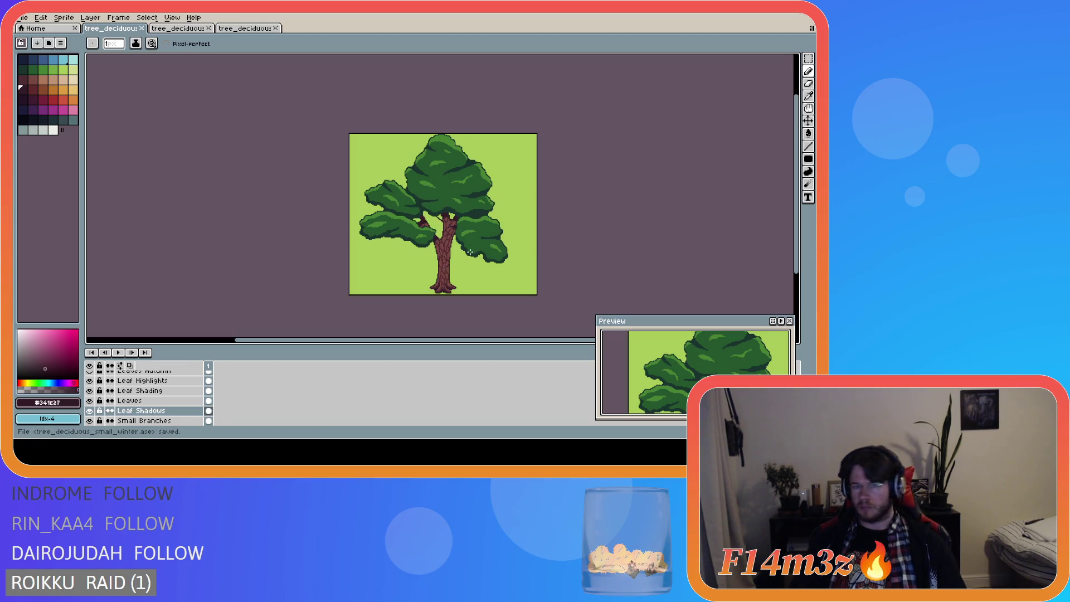
scroll(470, 244, up, 3)
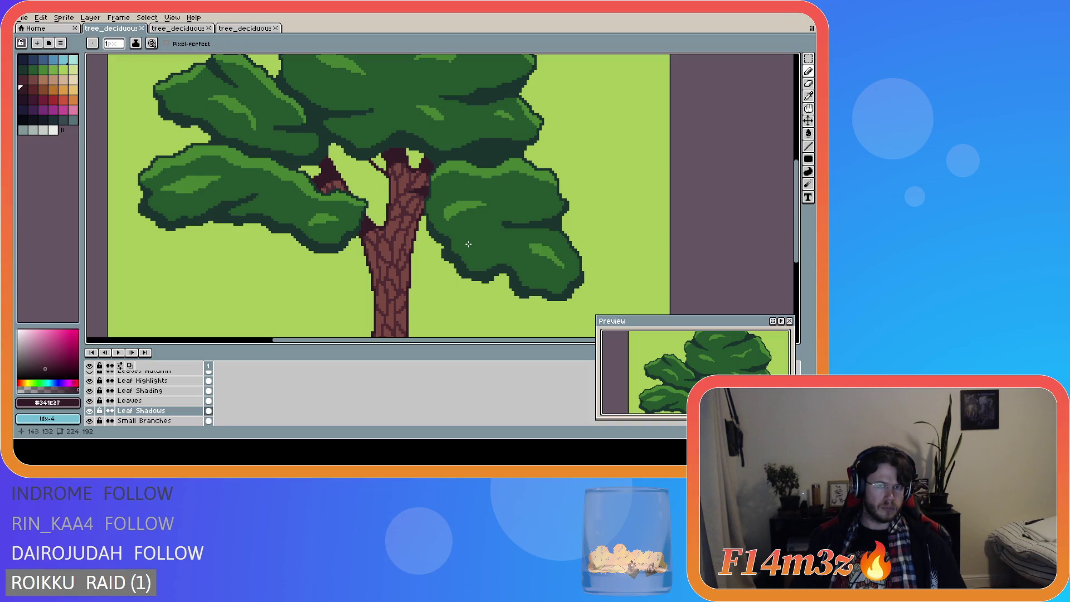
scroll(466, 244, down, 3)
scroll(458, 234, up, 4)
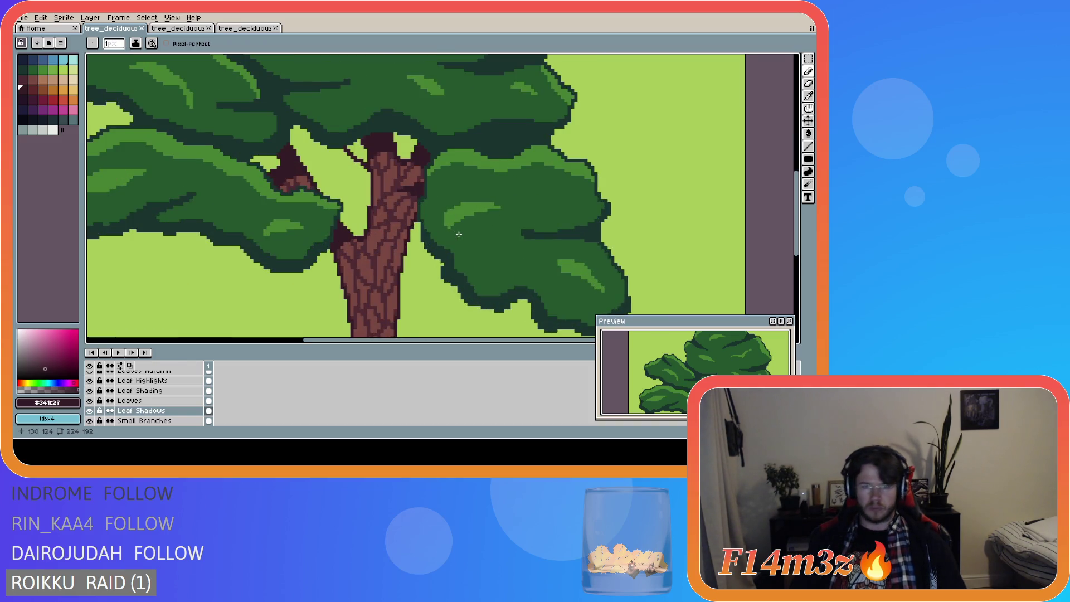
scroll(449, 237, down, 2)
scroll(438, 234, up, 2)
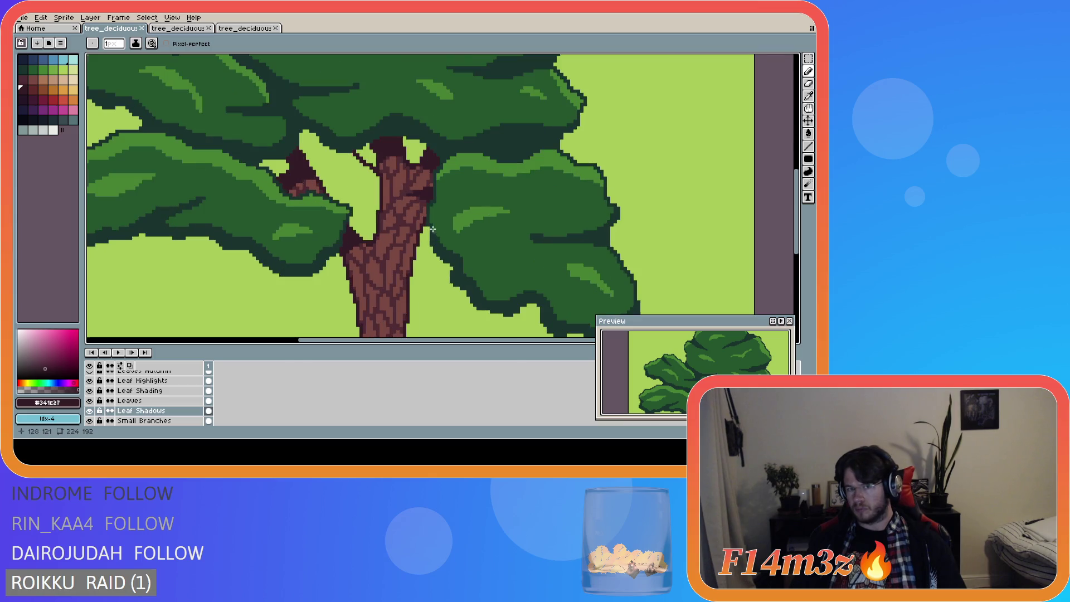
scroll(372, 200, down, 2)
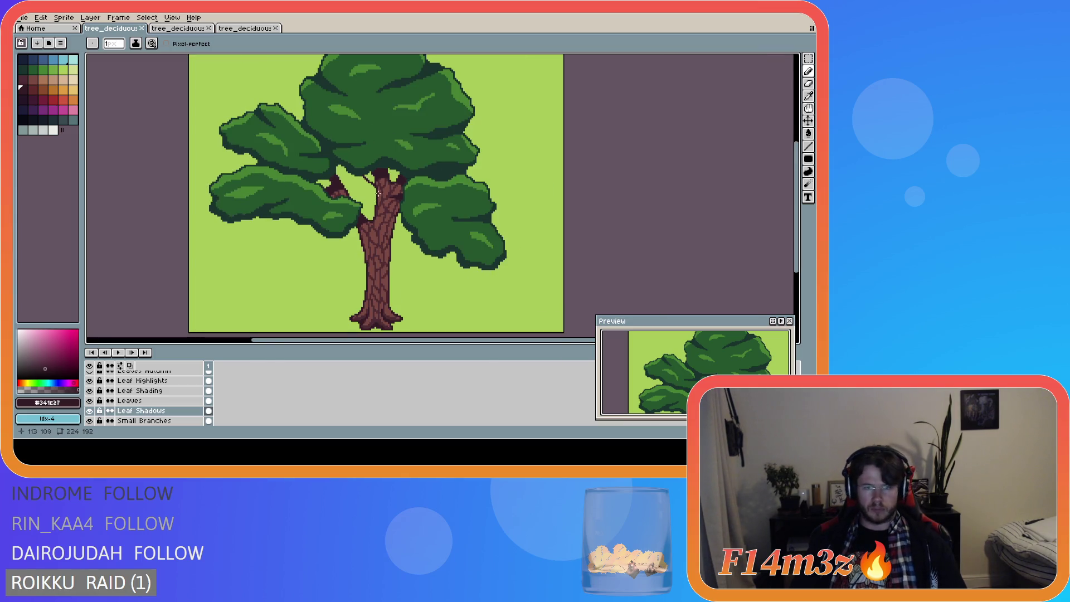
scroll(378, 193, up, 2)
Step: Shade the upper trunk with a dark brown stroke and fill the branch fork darker brown
mouse_move(402, 176)
mouse_down()
mouse_move(374, 212)
mouse_move(374, 171)
mouse_move(394, 176)
mouse_up()
key(g)
click(385, 177)
scroll(404, 221, down, 2)
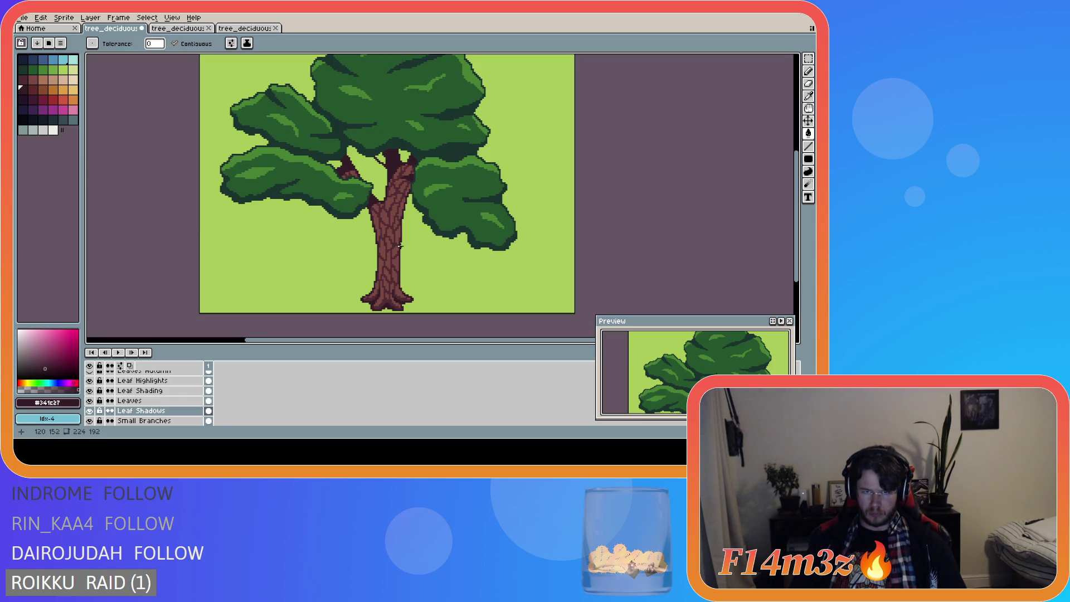
scroll(399, 245, up, 2)
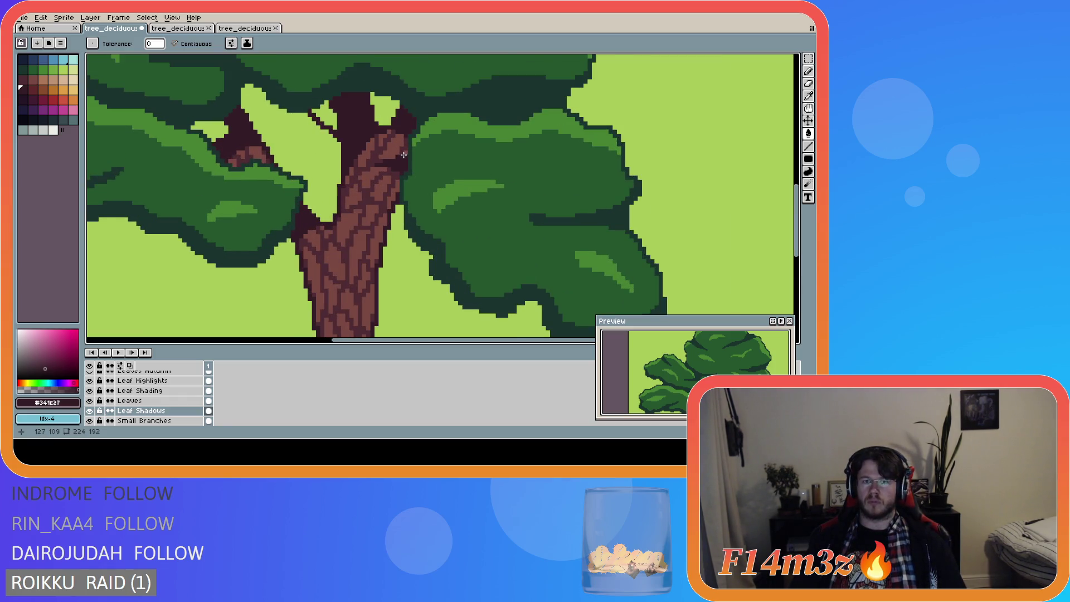
scroll(404, 156, up, 1)
key(b)
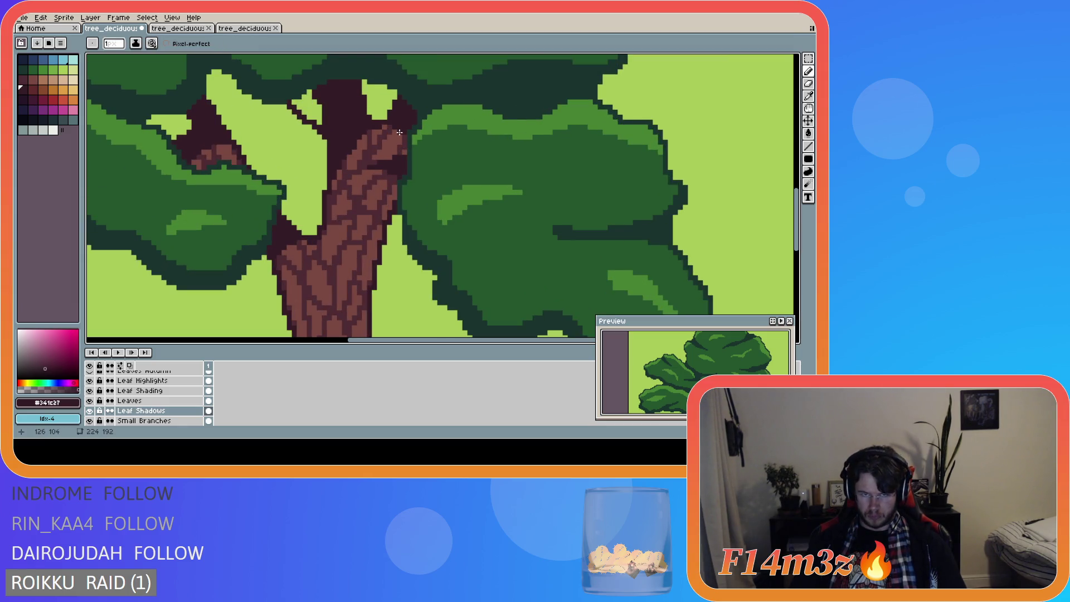
Step: Hide the leaf layers to reveal the bare trunk and branches
scroll(435, 211, down, 1)
key(v)
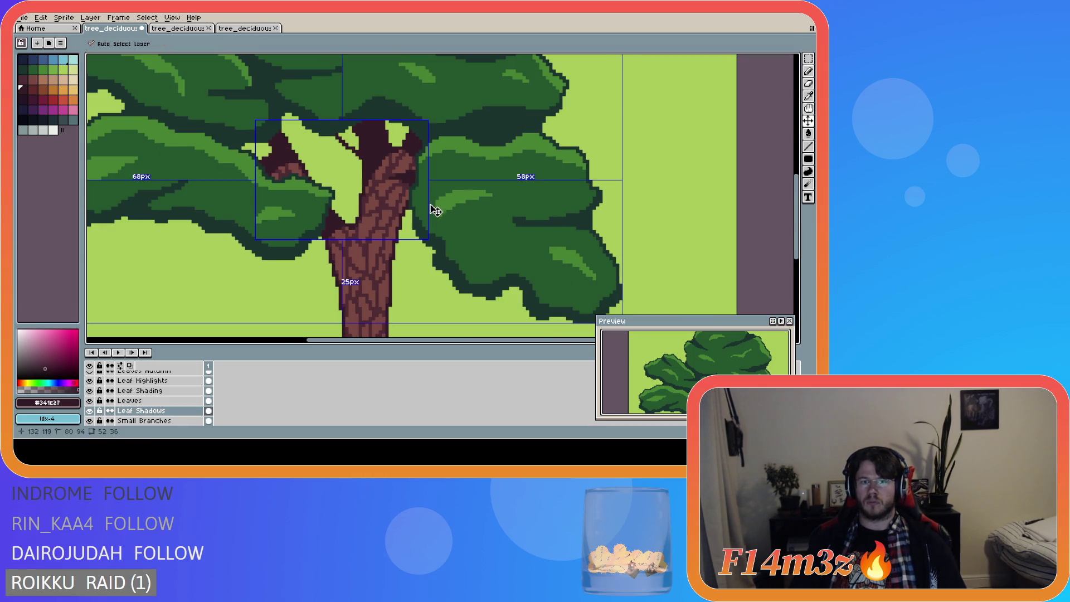
scroll(435, 211, down, 2)
scroll(422, 220, up, 4)
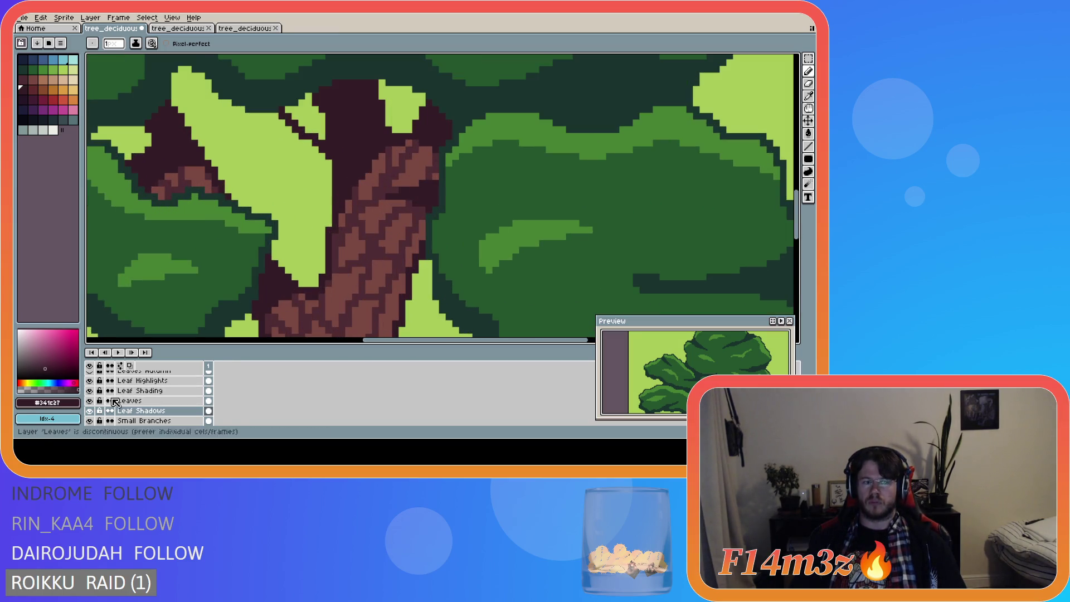
drag(89, 400, 89, 380)
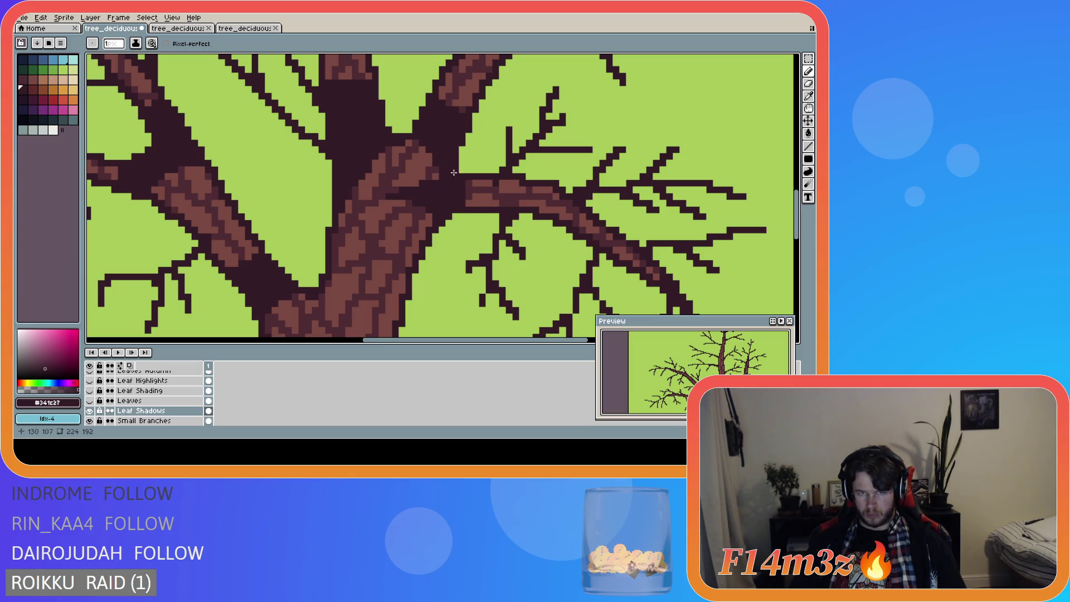
scroll(277, 313, down, 2)
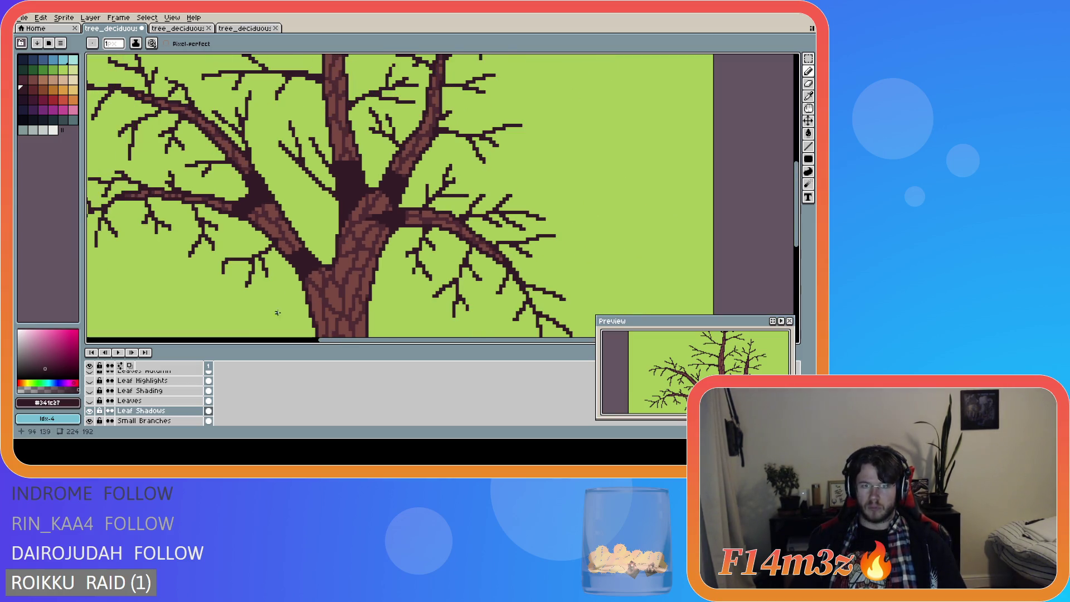
drag(89, 381, 89, 401)
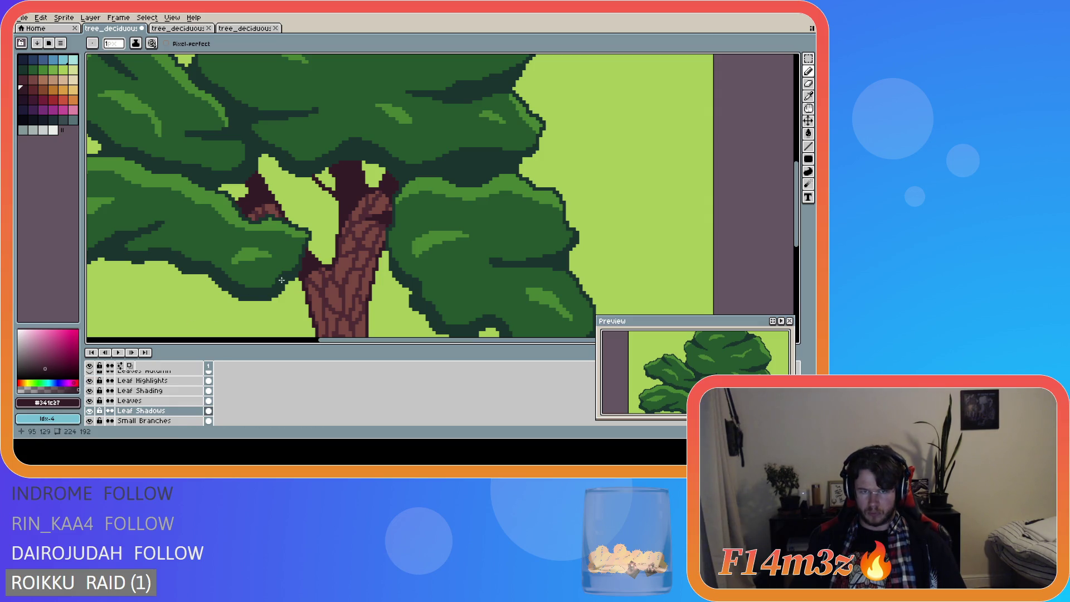
scroll(360, 234, down, 2)
scroll(361, 234, up, 3)
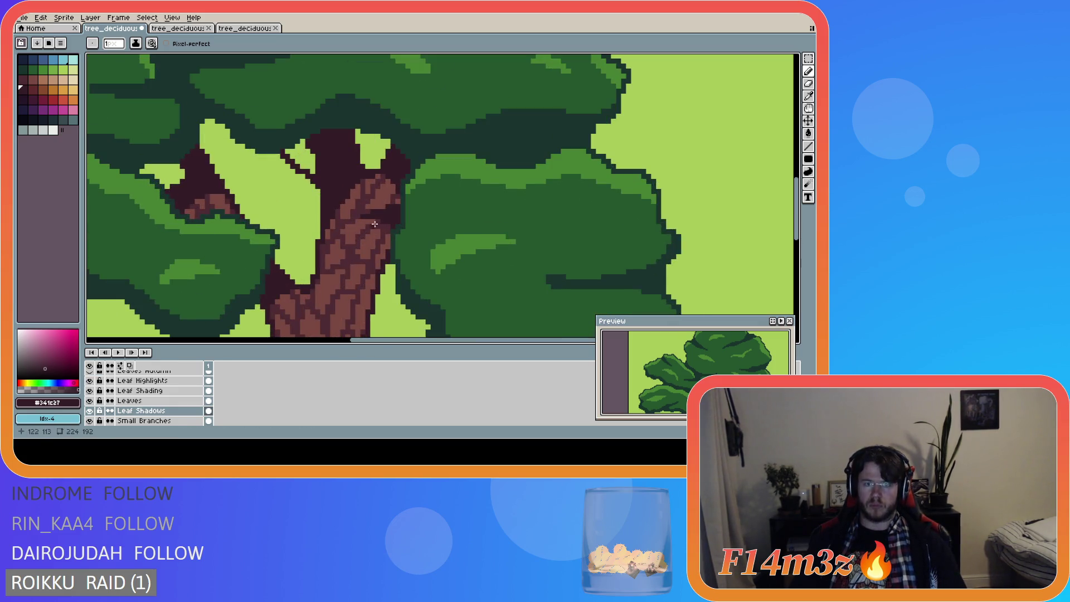
Step: Darken the trunk top under the leaves with dark maroon and save
scroll(372, 239, down, 3)
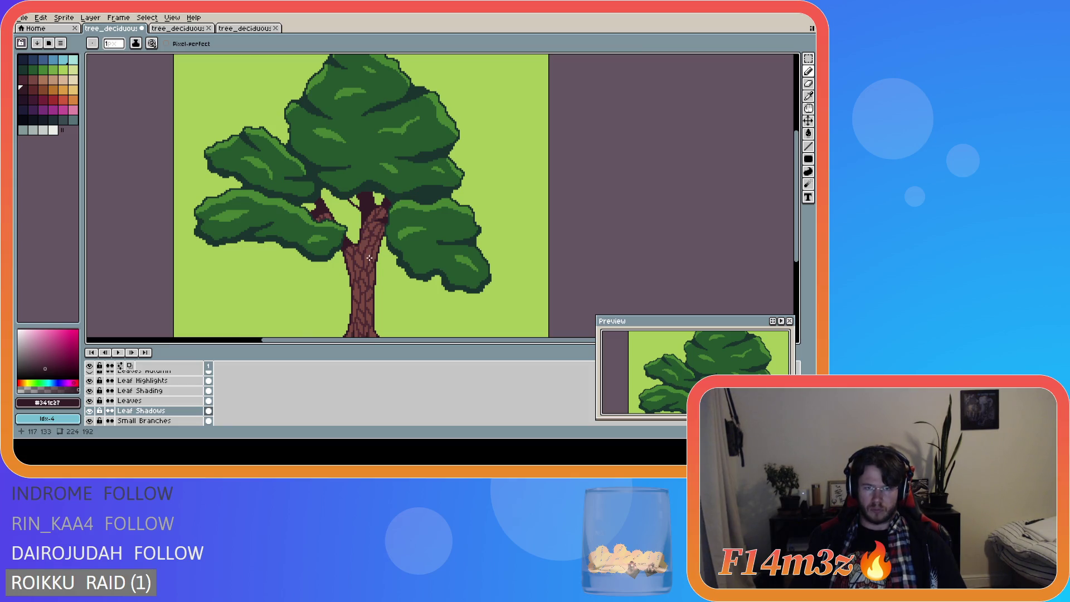
scroll(370, 255, up, 2)
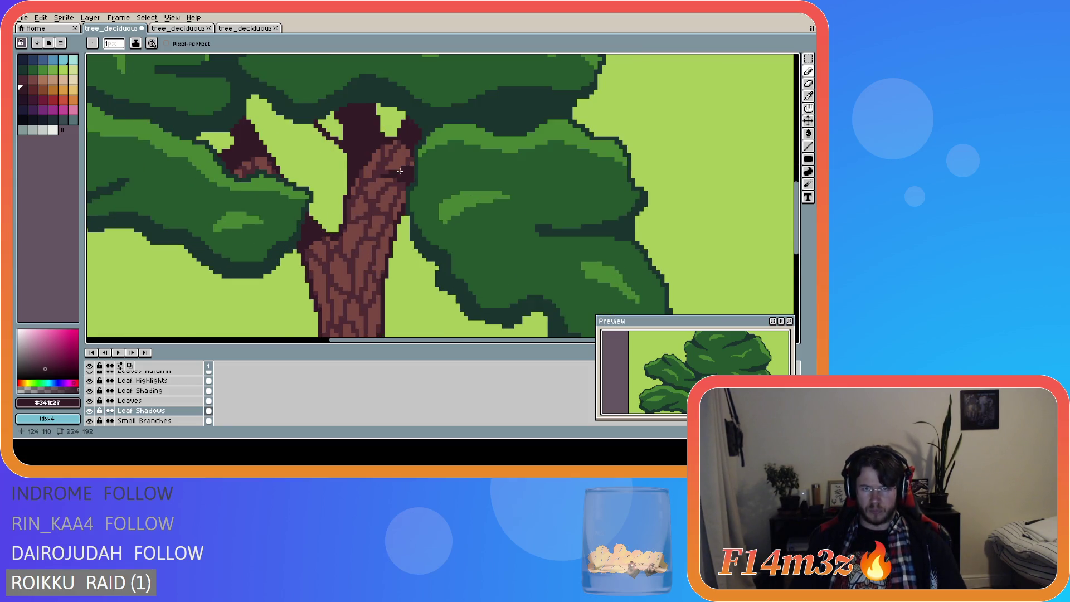
scroll(399, 171, up, 1)
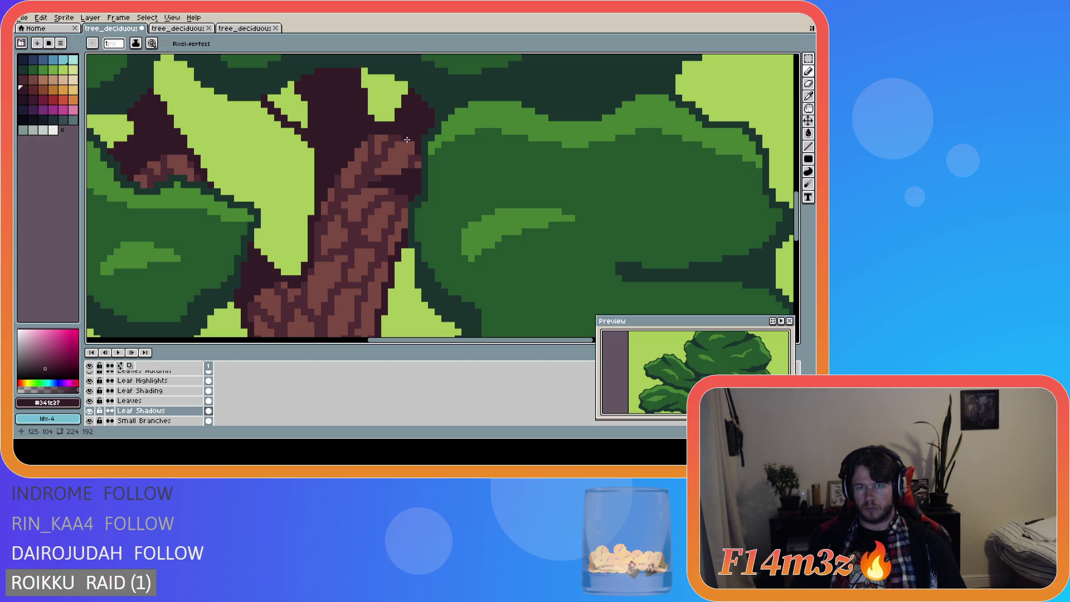
scroll(435, 199, down, 1)
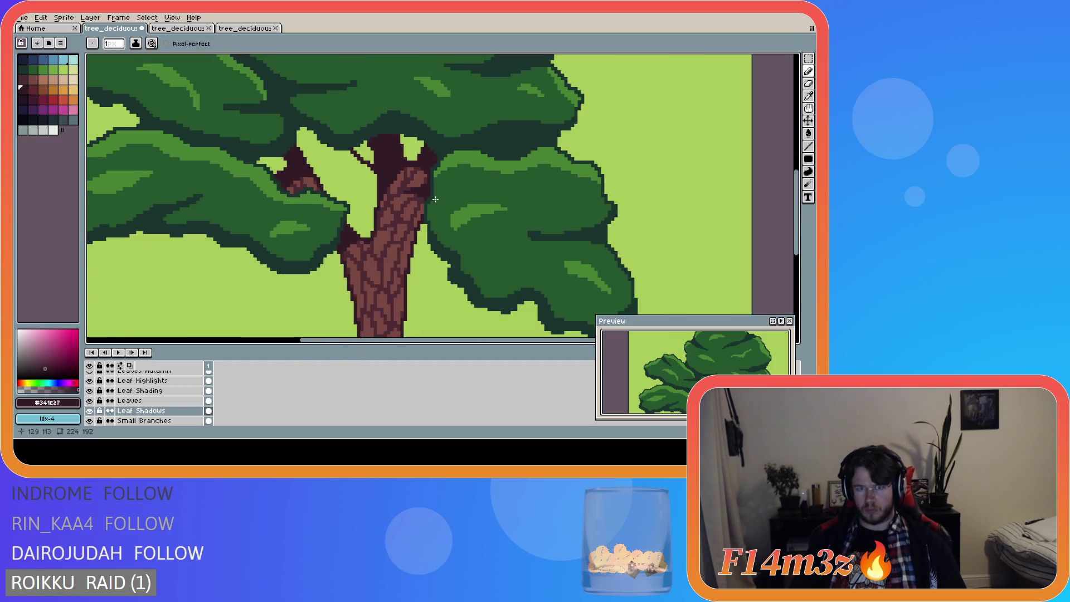
scroll(435, 198, down, 1)
scroll(321, 273, down, 1)
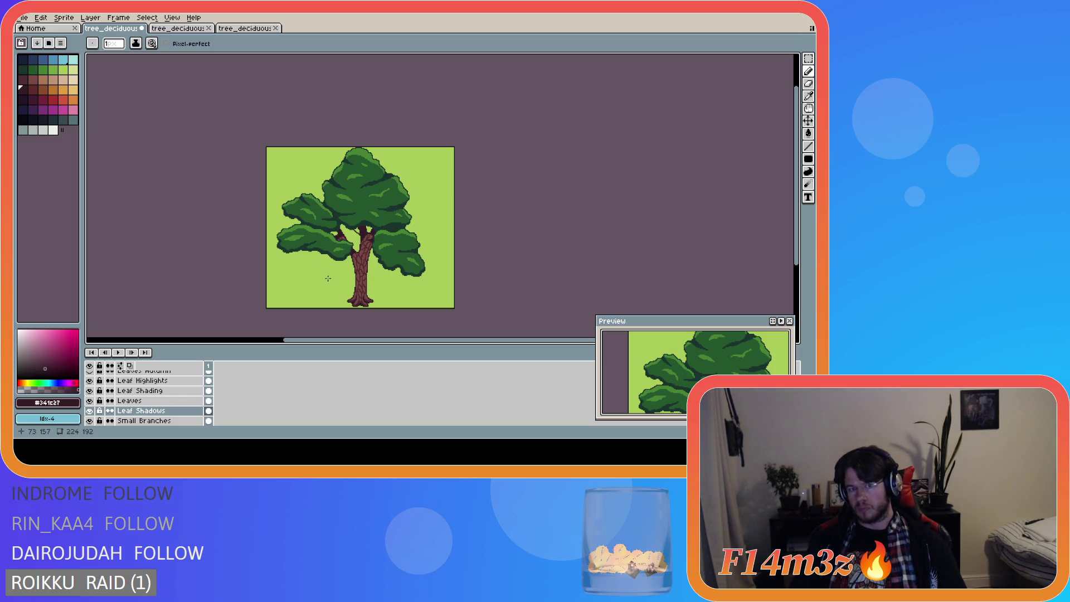
scroll(328, 278, up, 4)
scroll(386, 205, up, 1)
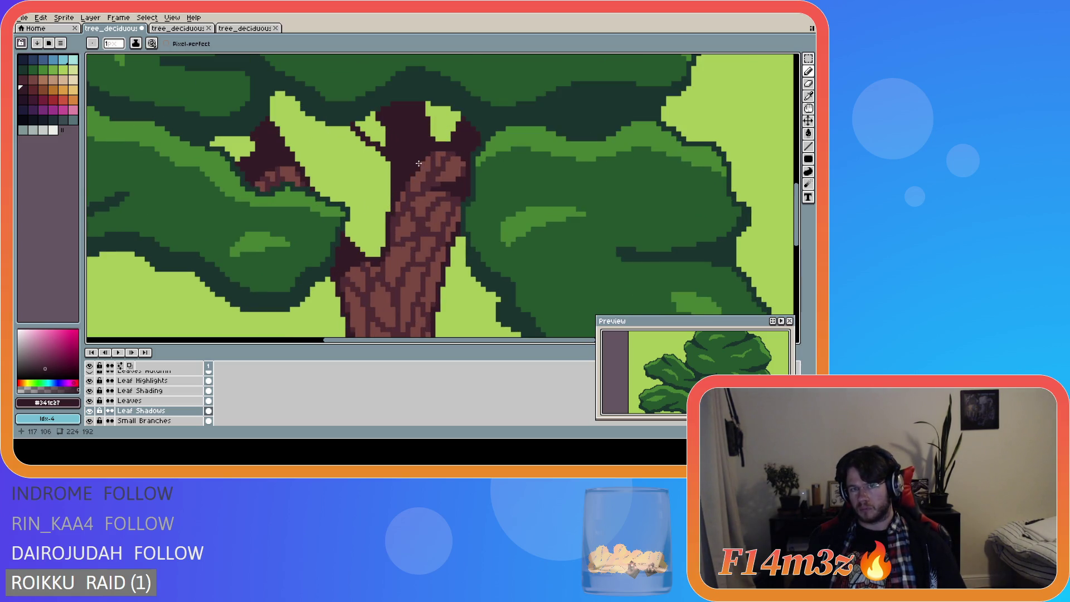
drag(421, 162, 460, 149)
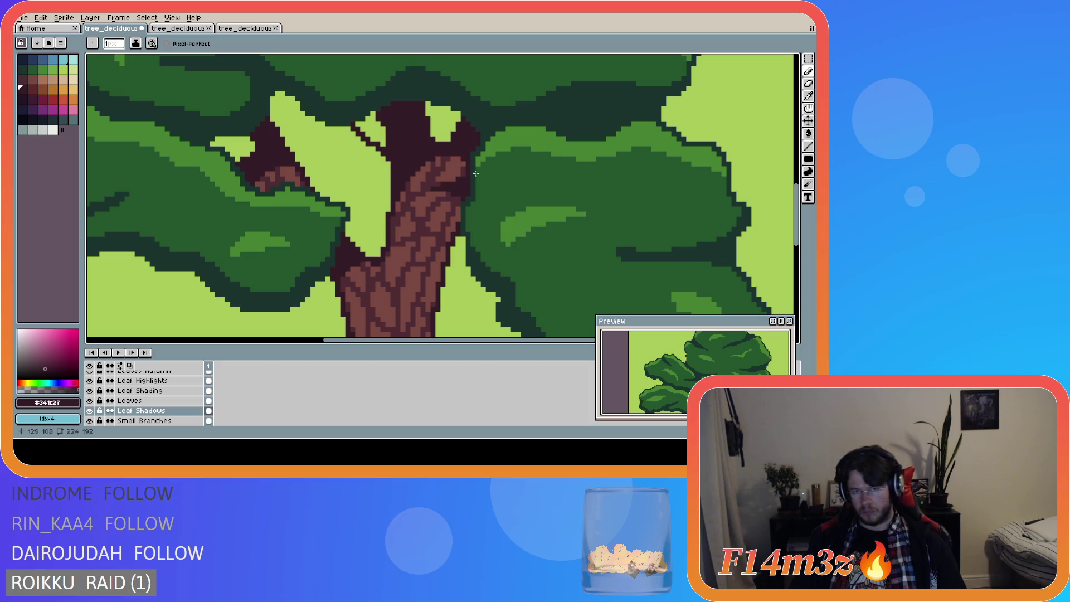
scroll(484, 191, down, 4)
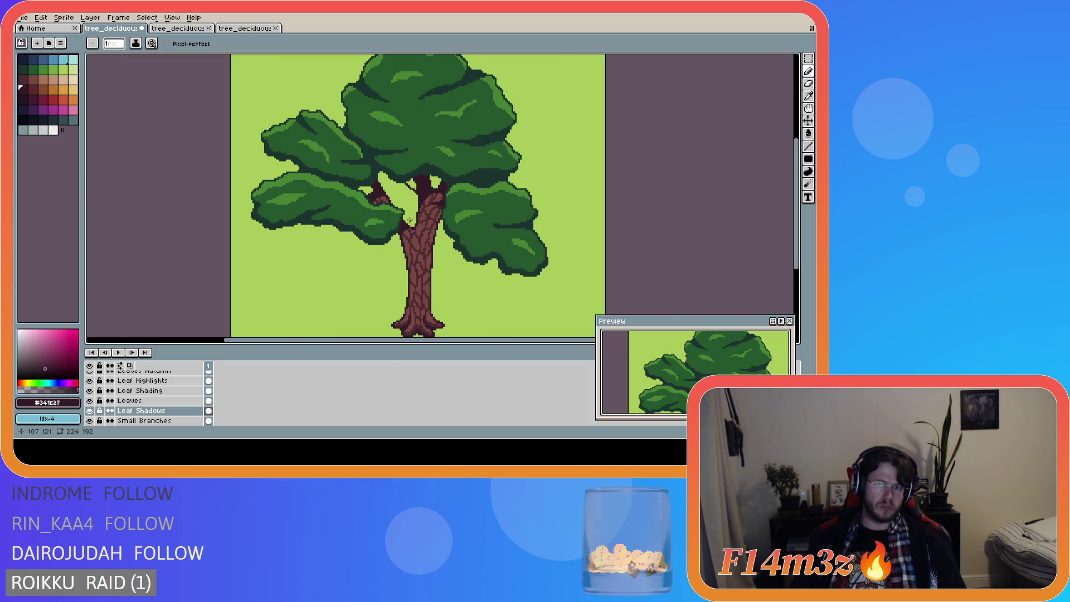
key(ctrl+s)
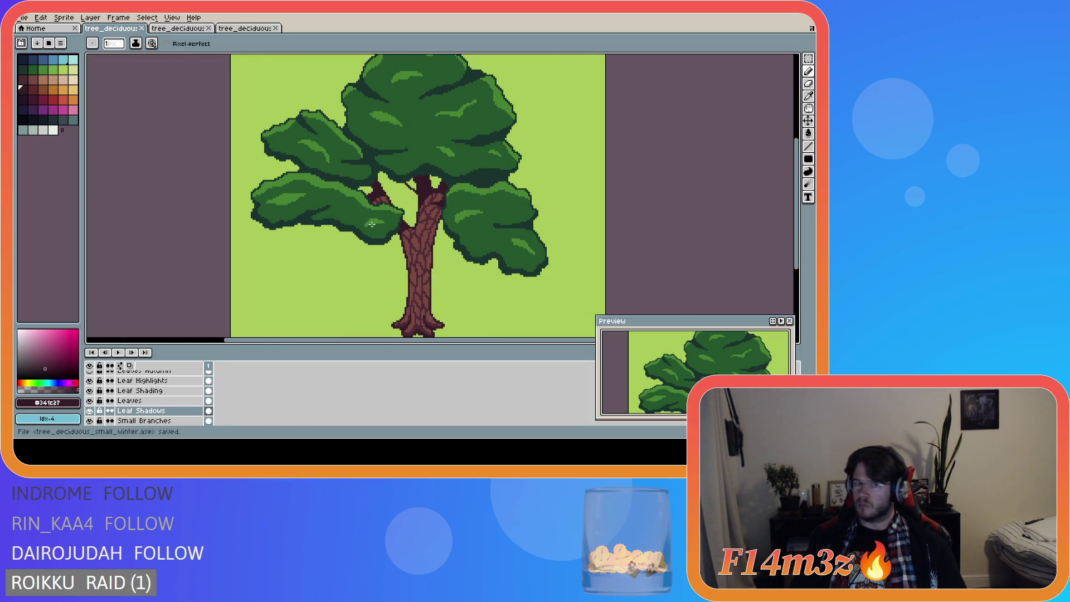
Step: Paint a dark maroon shadow along the left branch, redoing the stroke once
scroll(426, 238, down, 2)
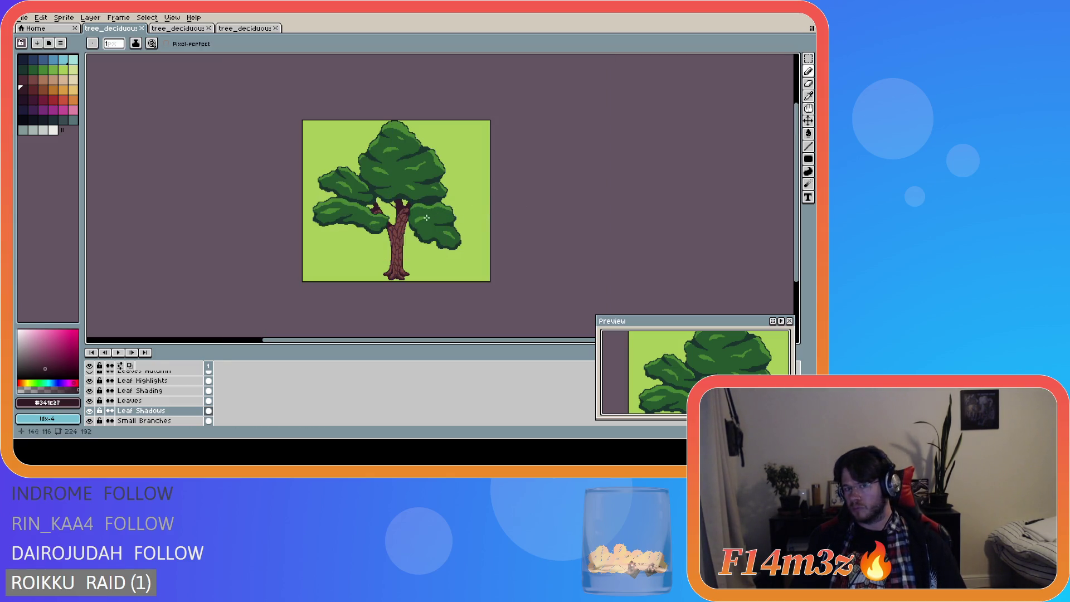
scroll(387, 213, up, 4)
scroll(386, 212, up, 1)
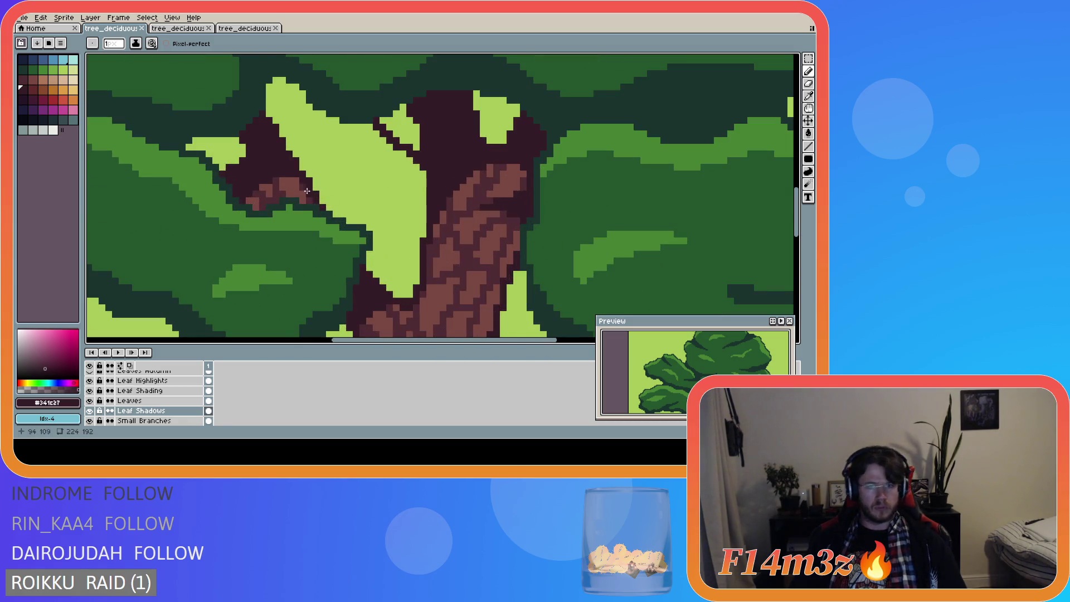
drag(259, 178, 304, 187)
key(ctrl+z)
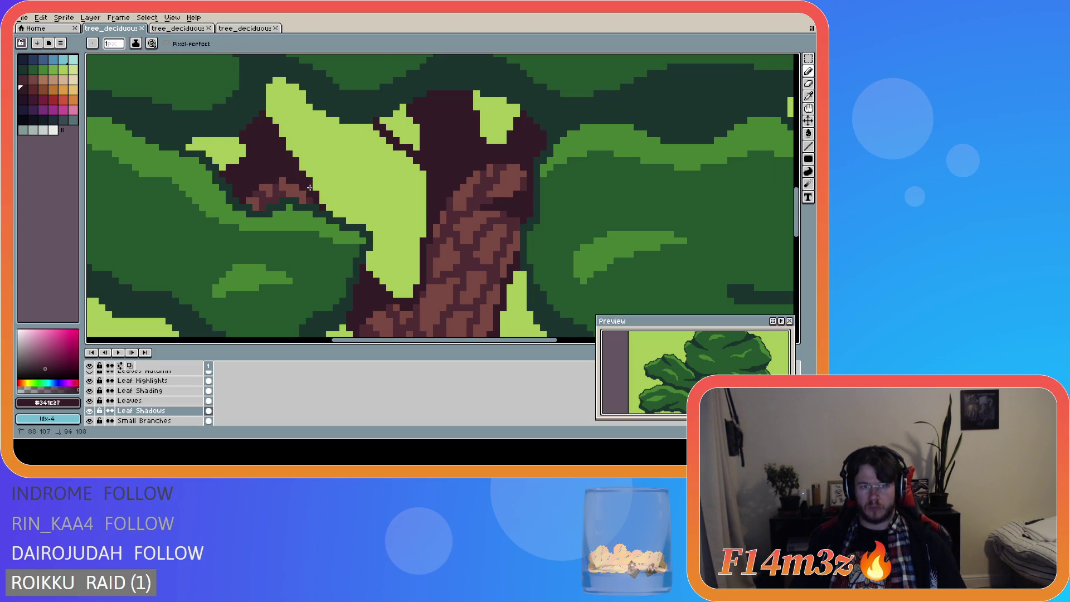
drag(273, 178, 305, 189)
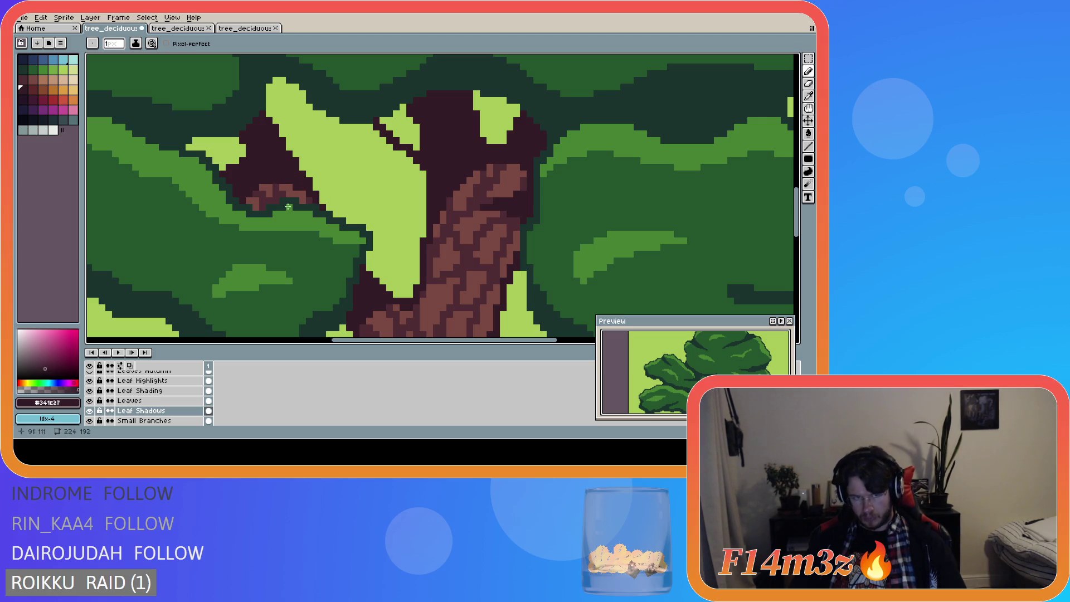
scroll(367, 227, down, 3)
scroll(366, 227, down, 1)
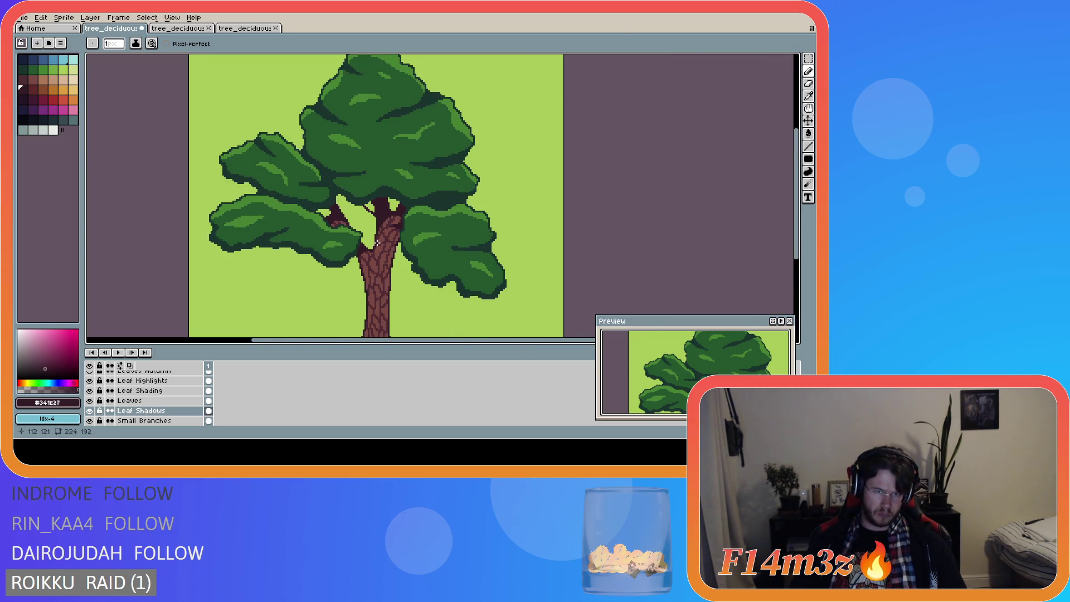
scroll(377, 242, down, 2)
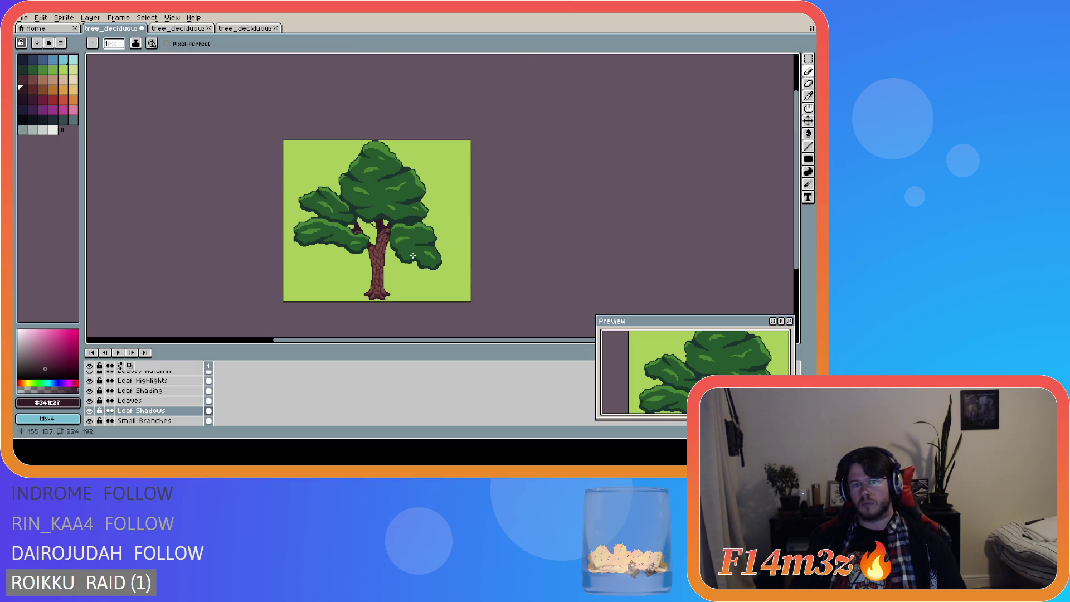
scroll(412, 255, up, 2)
scroll(372, 248, up, 2)
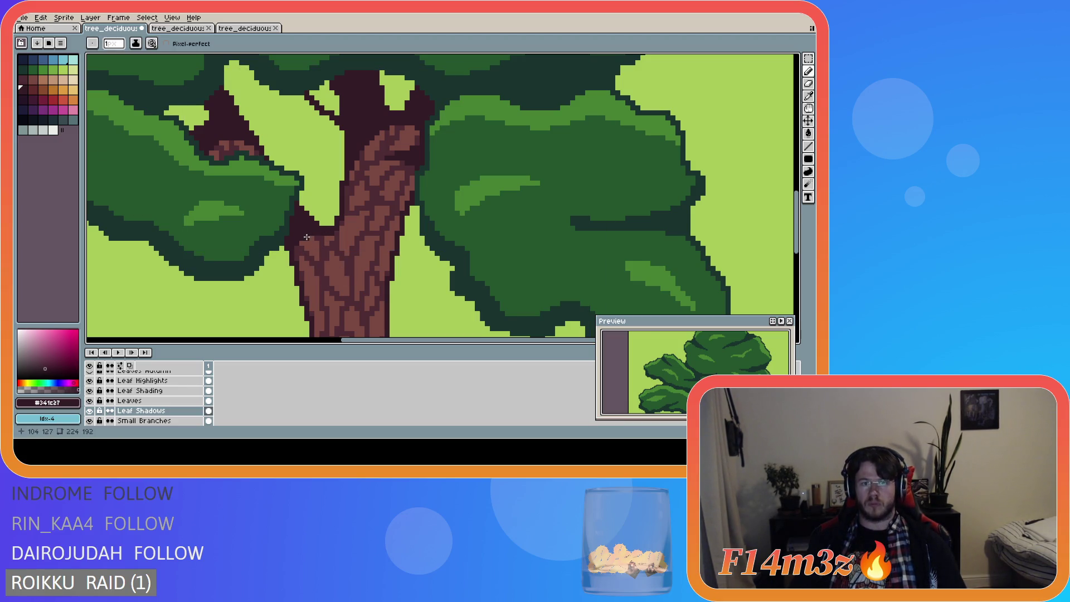
scroll(306, 237, down, 3)
scroll(334, 300, down, 1)
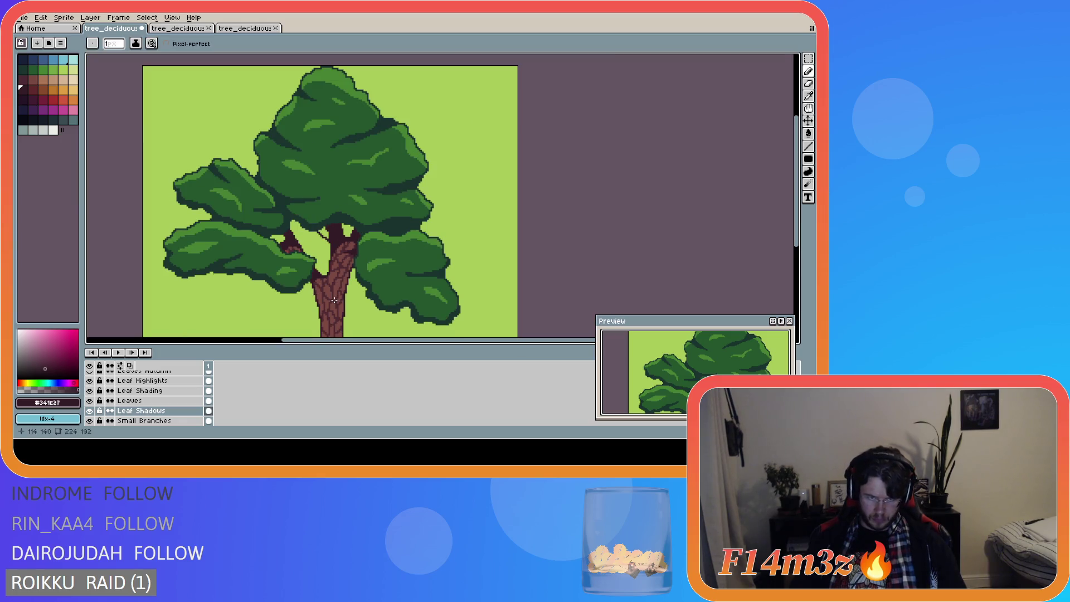
scroll(334, 300, down, 1)
scroll(336, 312, up, 1)
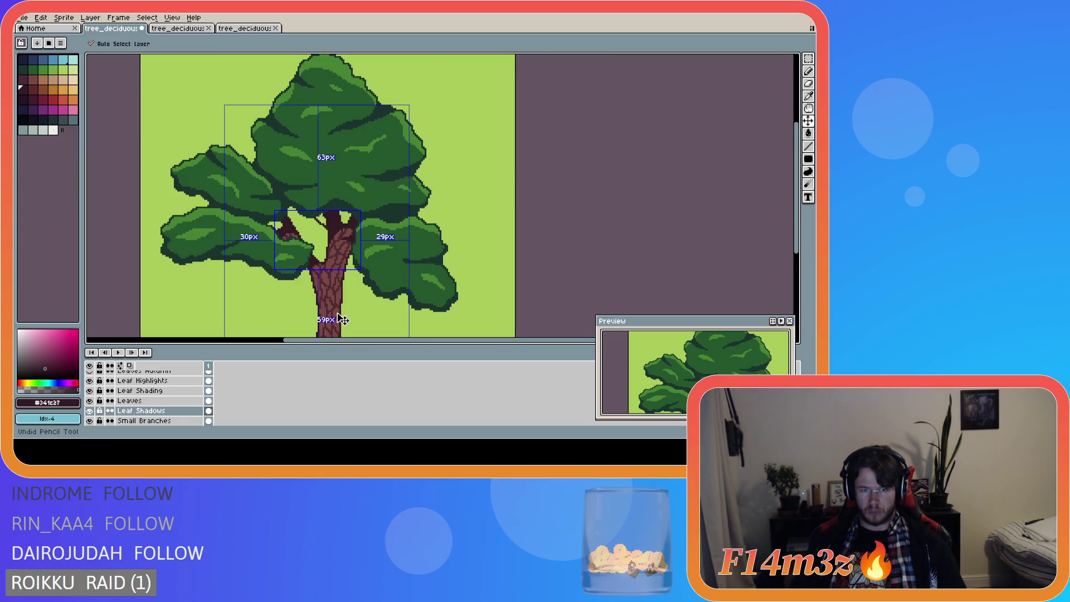
scroll(333, 307, down, 1)
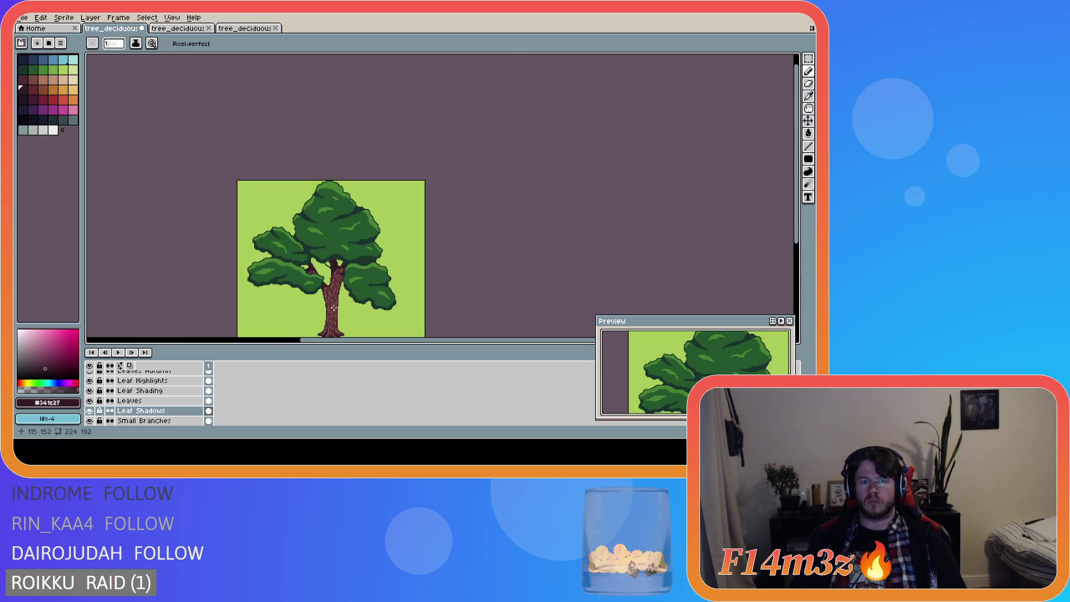
scroll(333, 307, up, 2)
scroll(331, 303, down, 2)
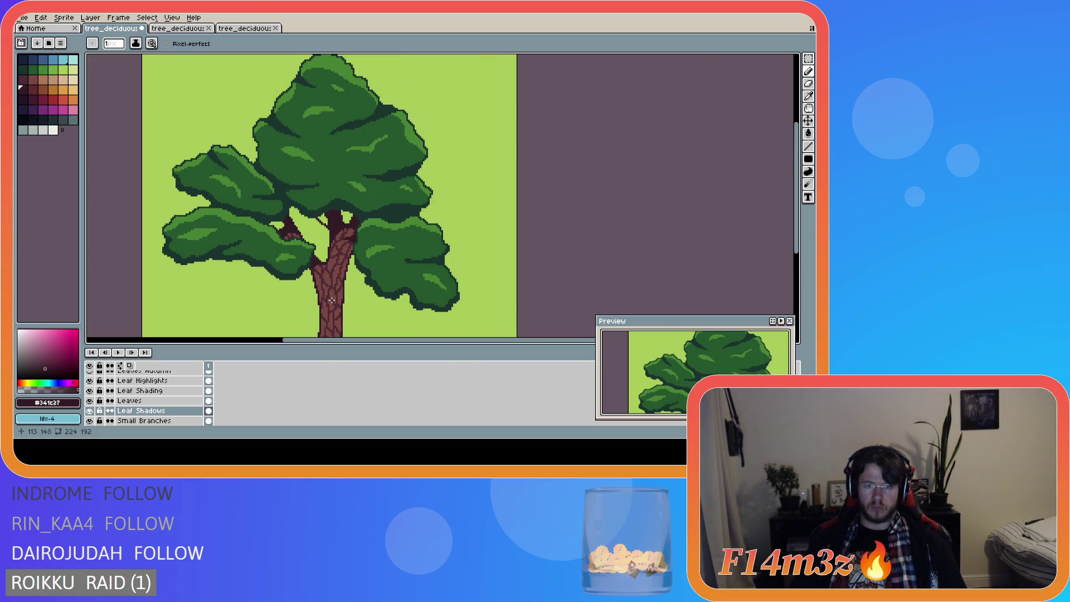
drag(796, 217, 795, 242)
Step: Save tree_deciduous_small_winter.ase
key(ctrl)
key(ctrl+s)
scroll(360, 261, down, 1)
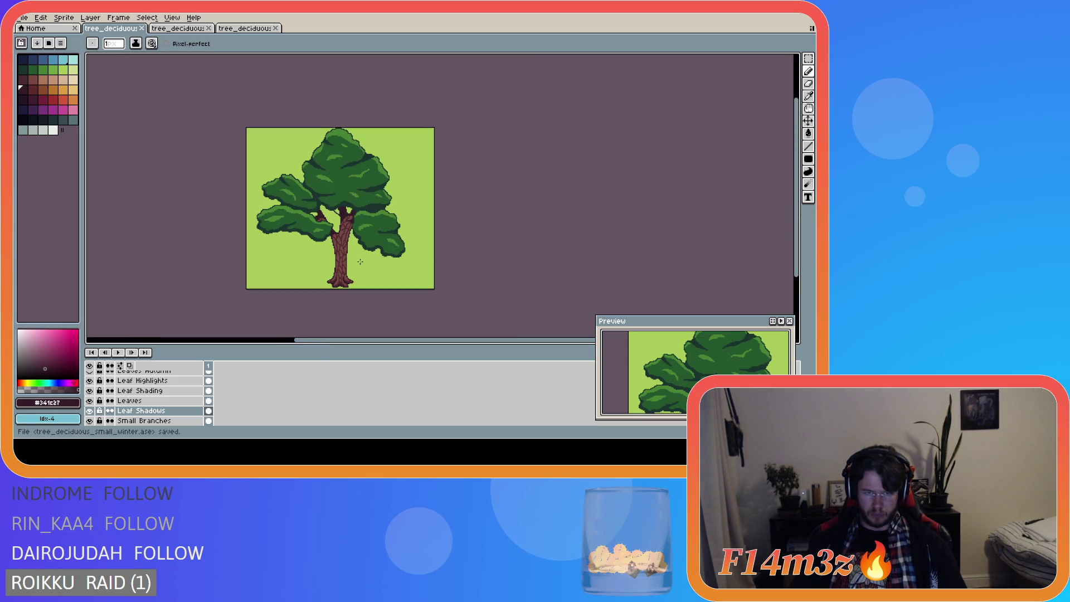
scroll(327, 241, up, 1)
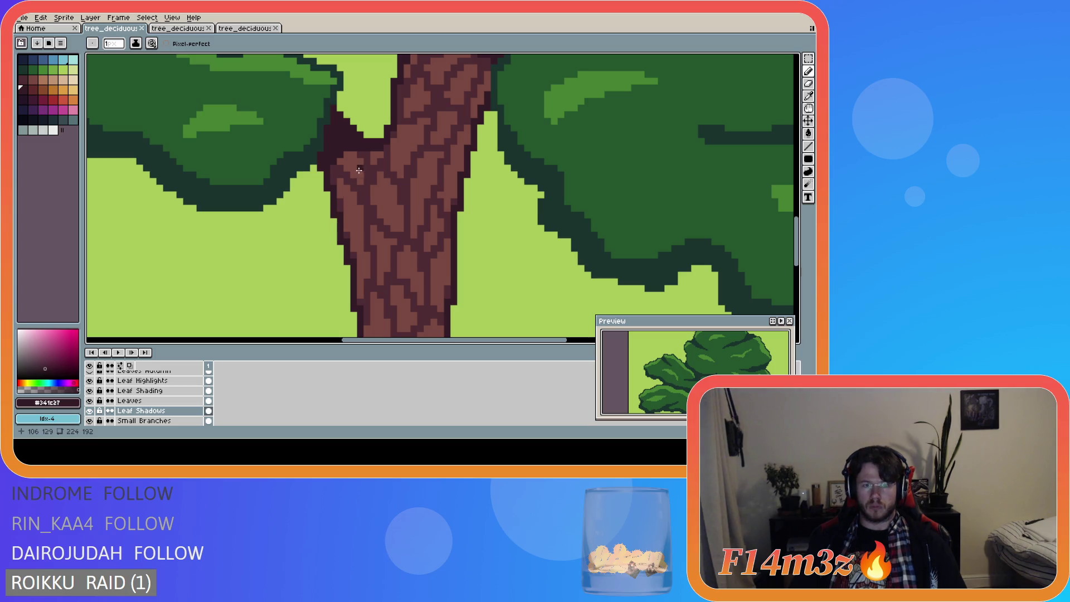
Step: Add a dark pixel at the trunk's fork and save the file
click(343, 159)
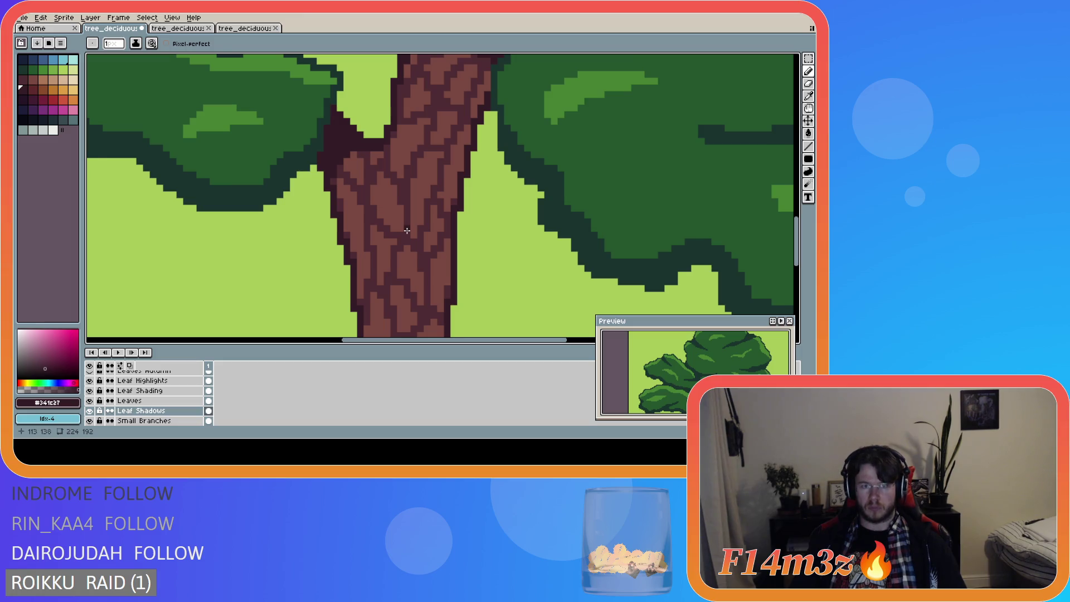
scroll(412, 234, down, 4)
key(ctrl+s)
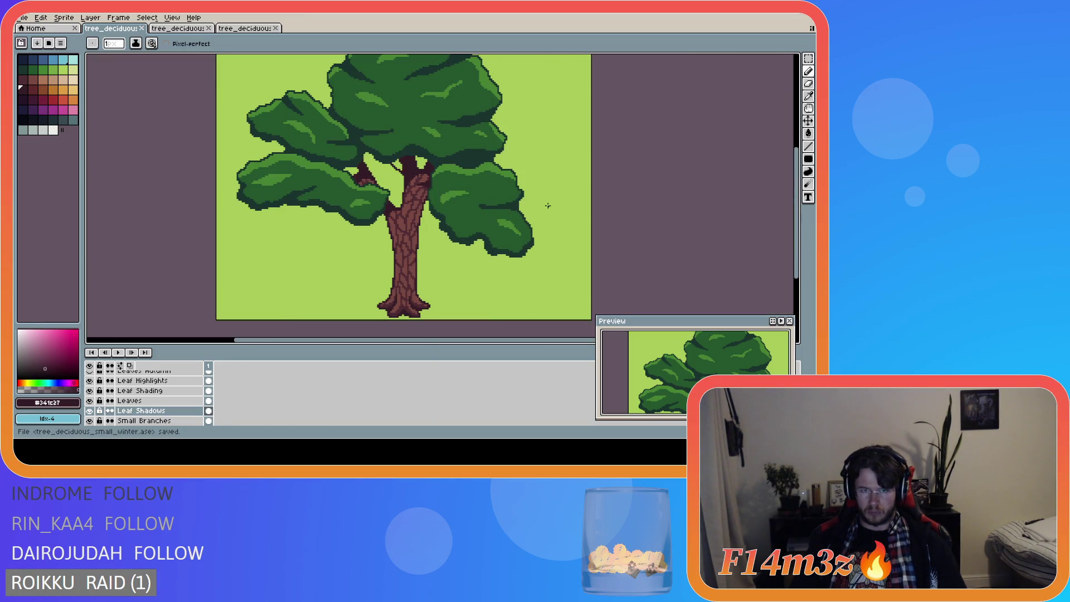
scroll(434, 194, down, 2)
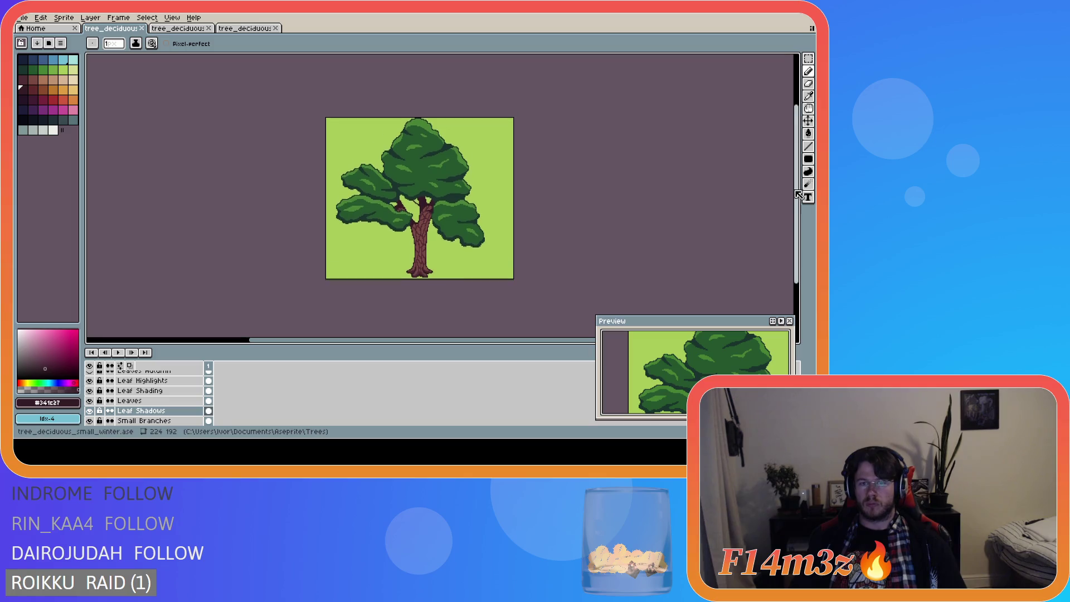
key(ctrl+s)
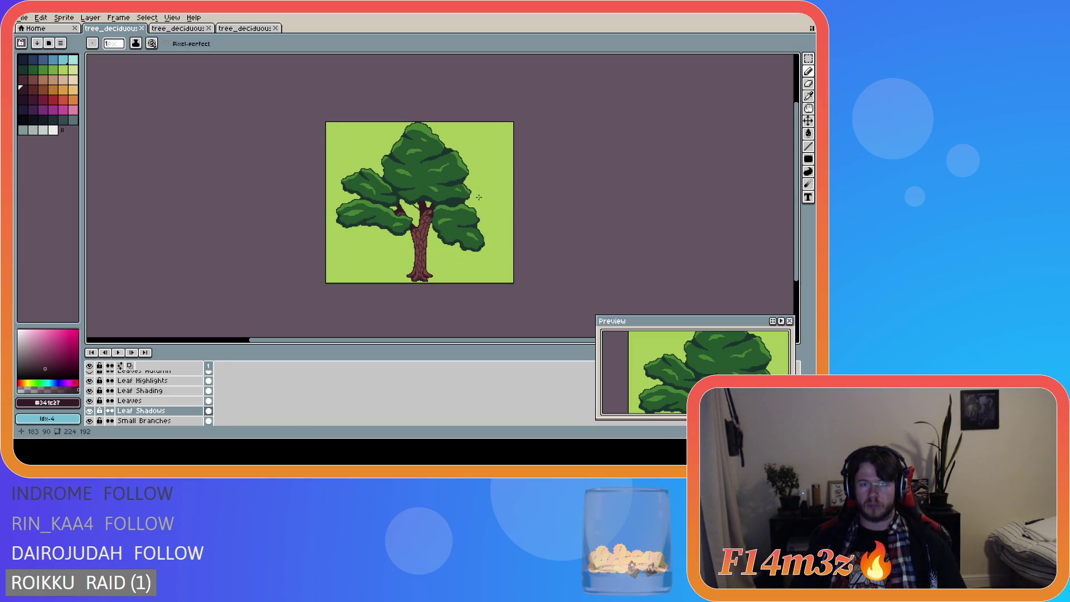
scroll(441, 217, up, 1)
scroll(441, 217, down, 1)
scroll(441, 218, up, 2)
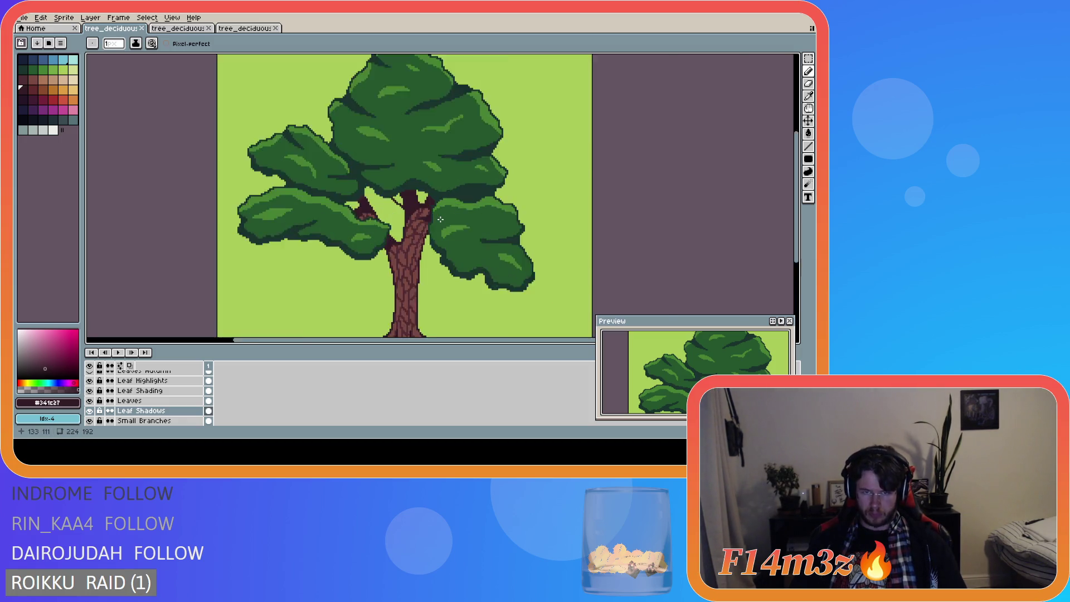
scroll(441, 219, down, 1)
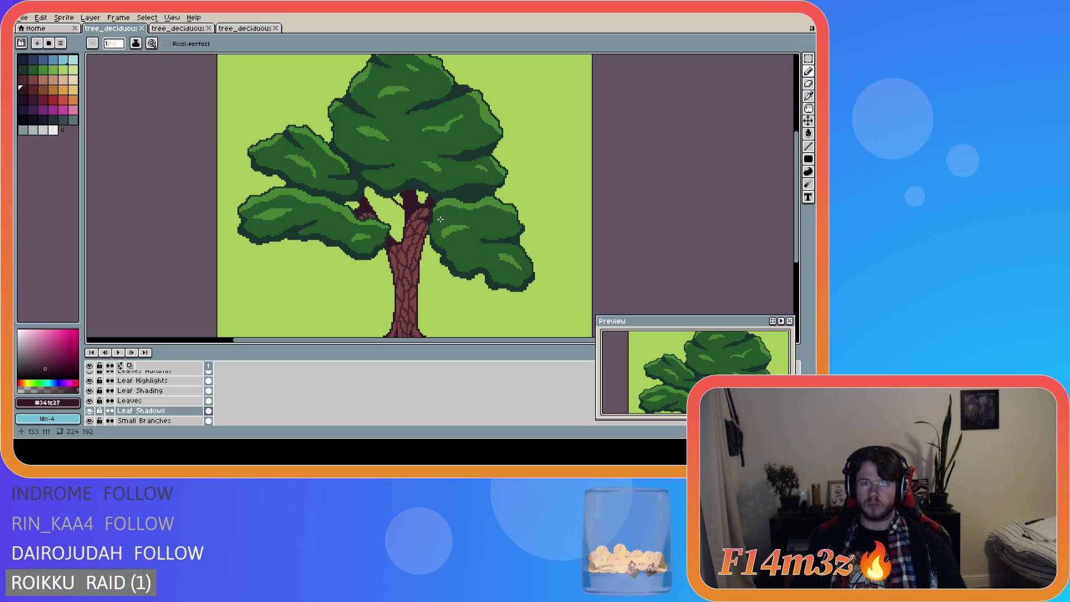
scroll(440, 220, down, 1)
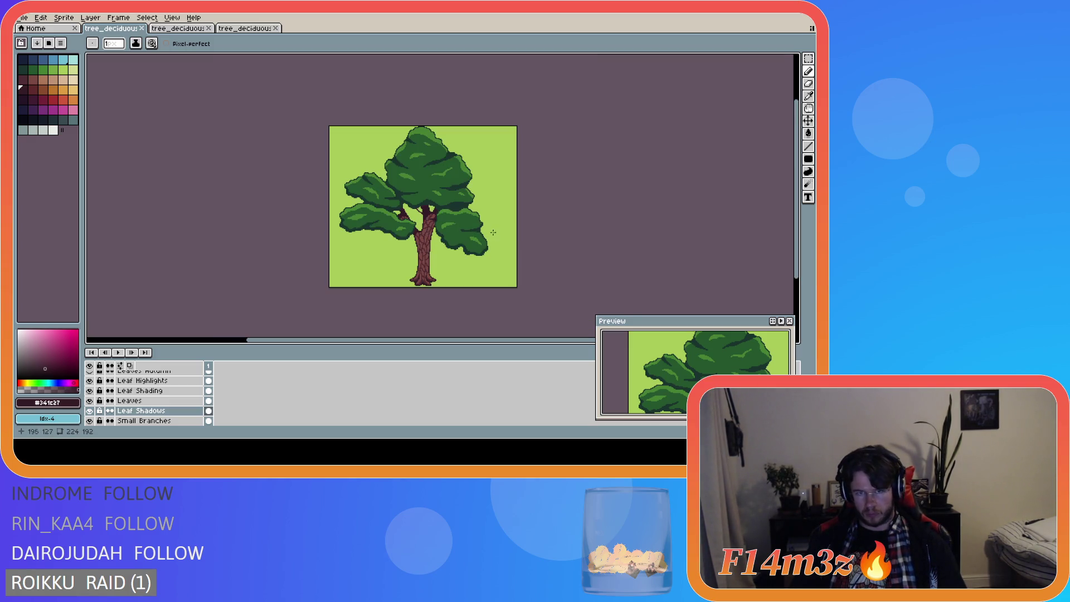
key(ctrl+s)
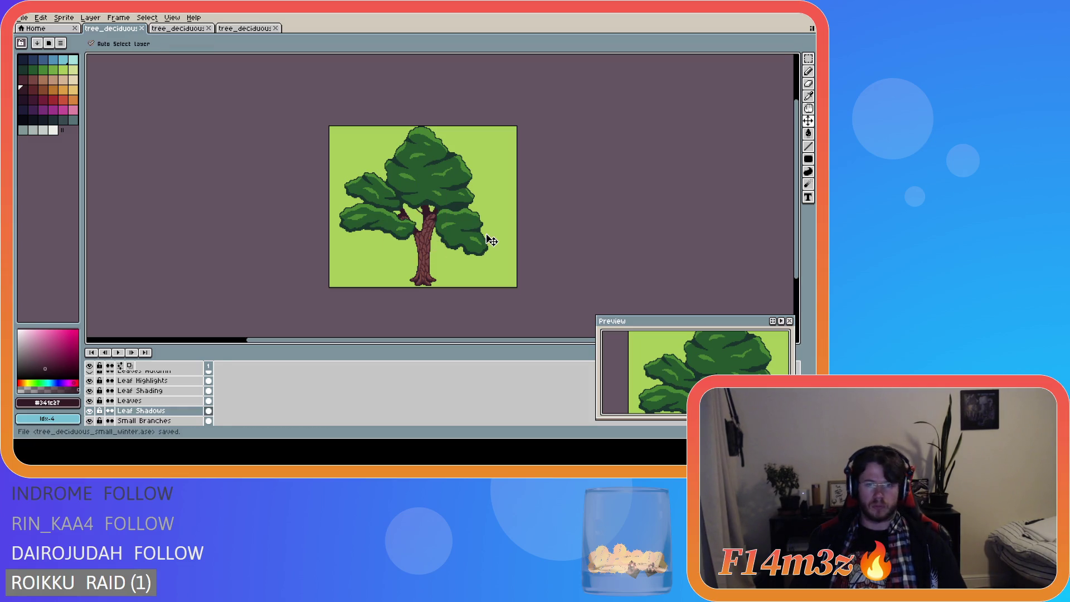
scroll(145, 393, up, 2)
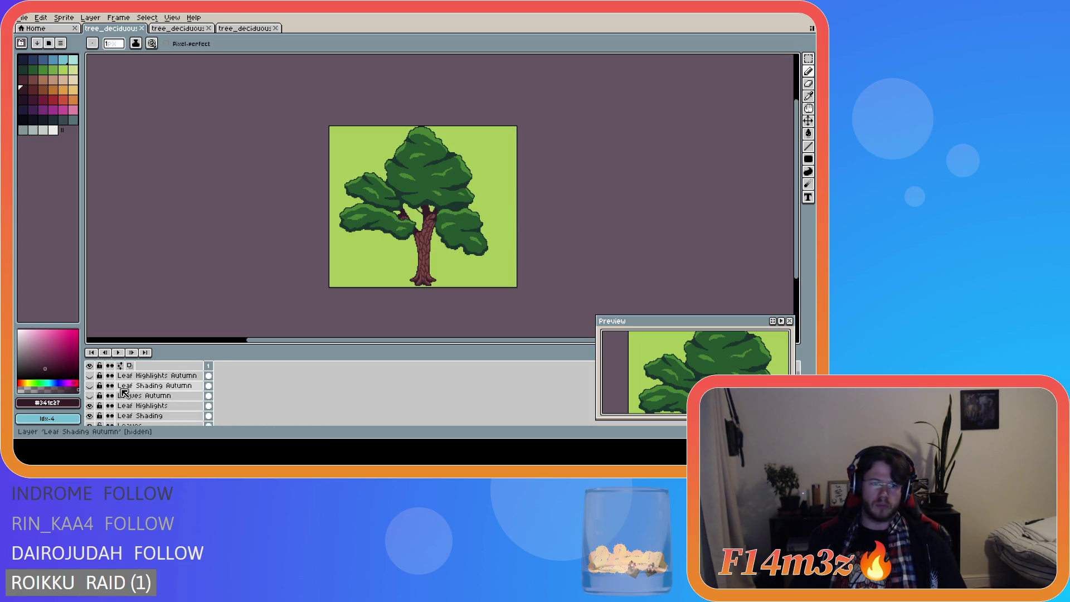
drag(90, 375, 89, 395)
click(100, 376)
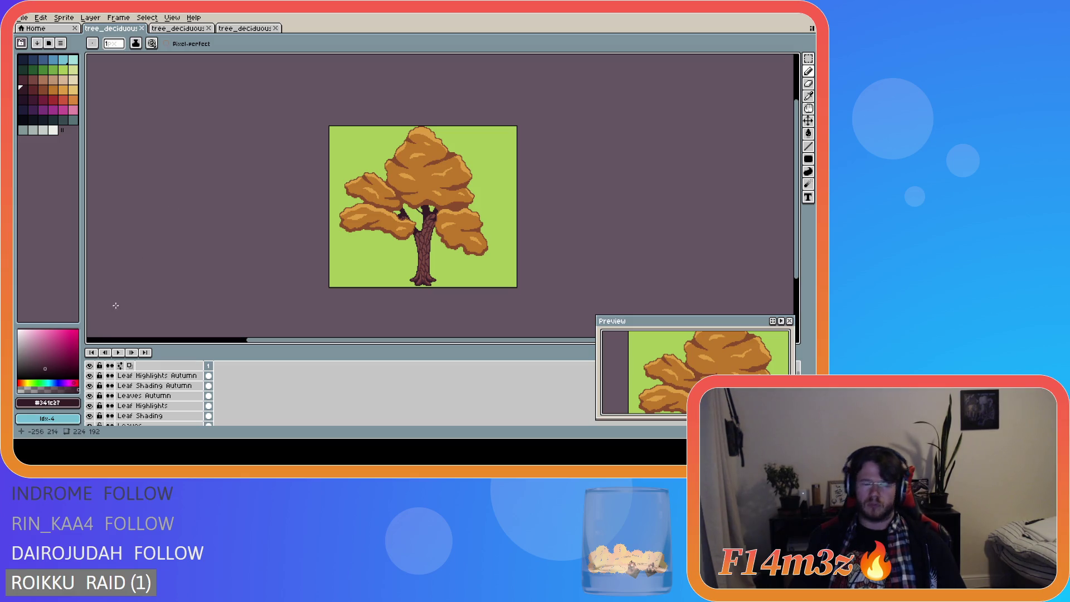
drag(91, 395, 91, 376)
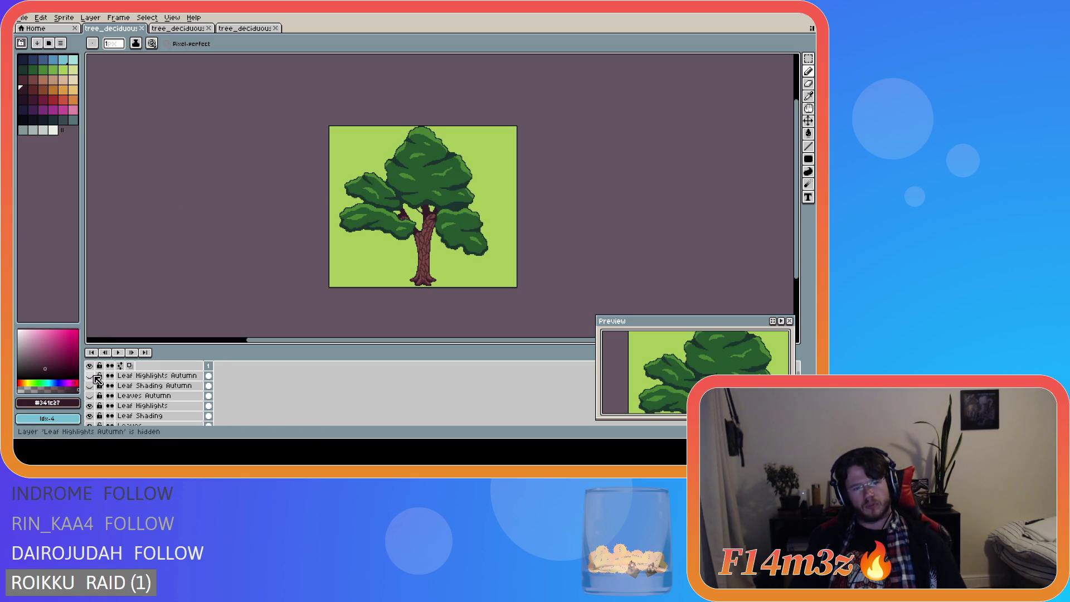
key(ctrl+s)
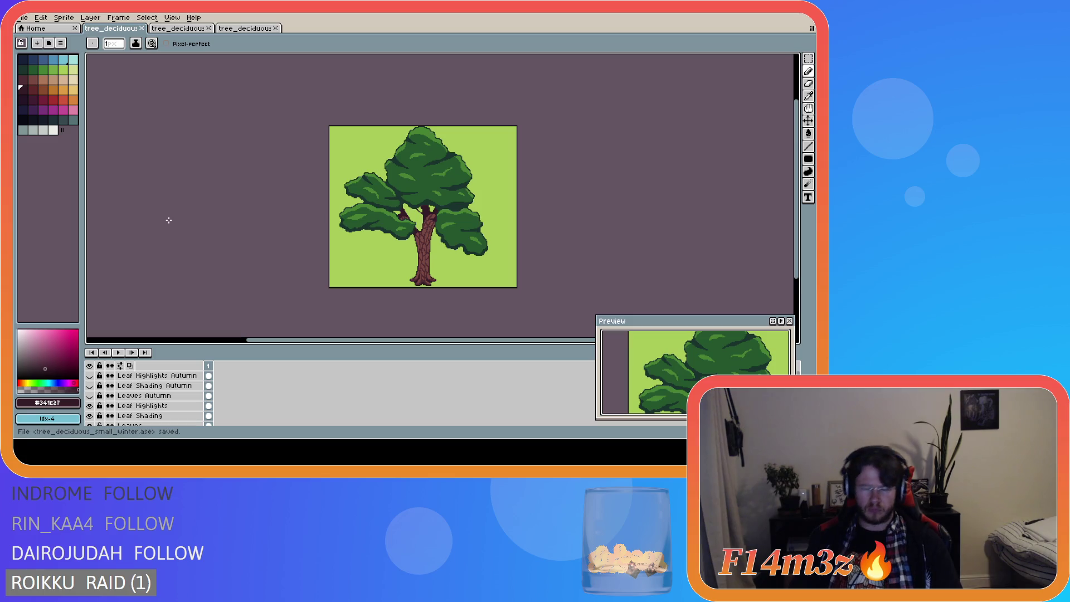
Step: Zoom to the trunk base and paint shading pixels on the Tree Shade layer
scroll(406, 289, up, 2)
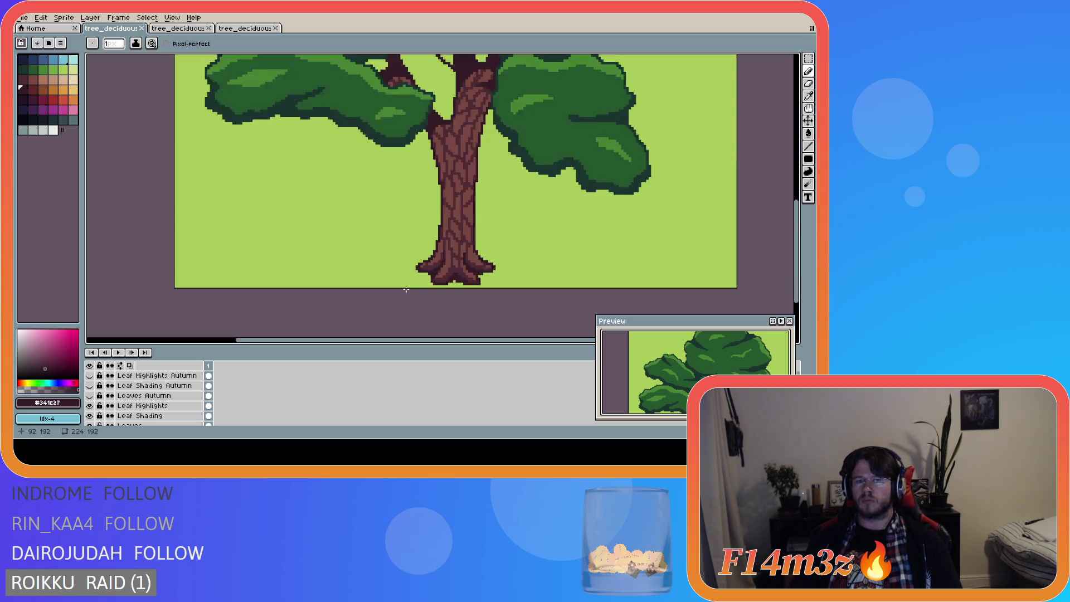
scroll(406, 289, up, 4)
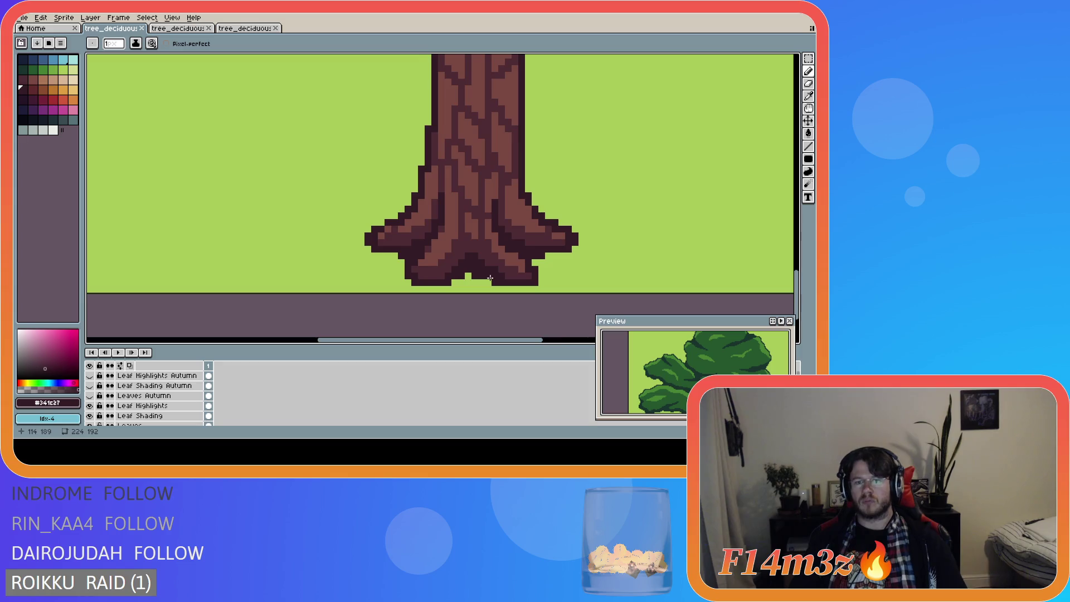
scroll(489, 277, down, 5)
scroll(511, 271, up, 4)
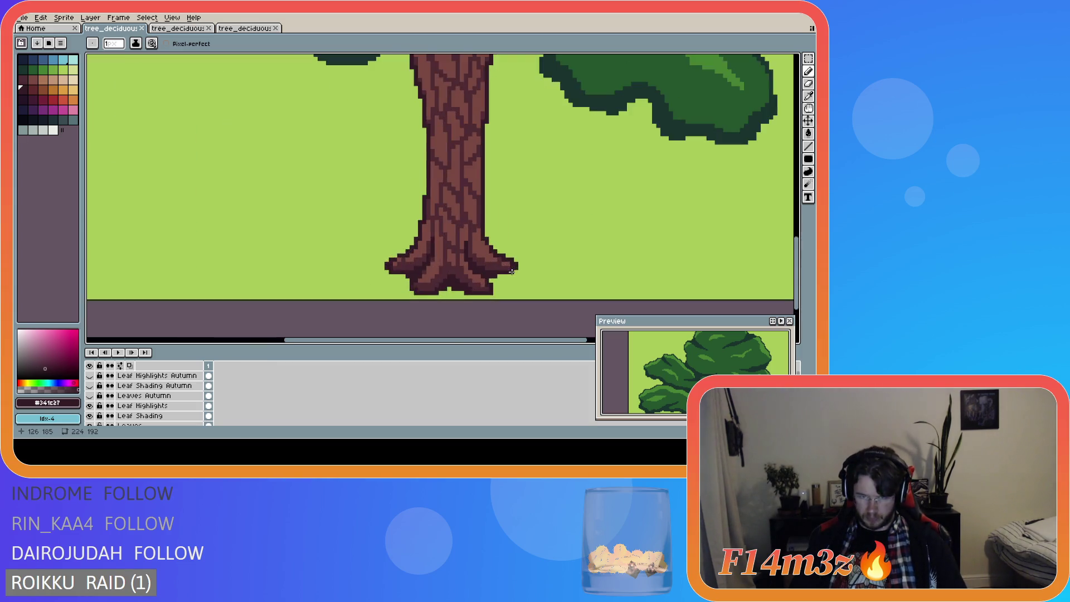
scroll(511, 271, up, 1)
scroll(172, 404, down, 4)
scroll(171, 397, up, 4)
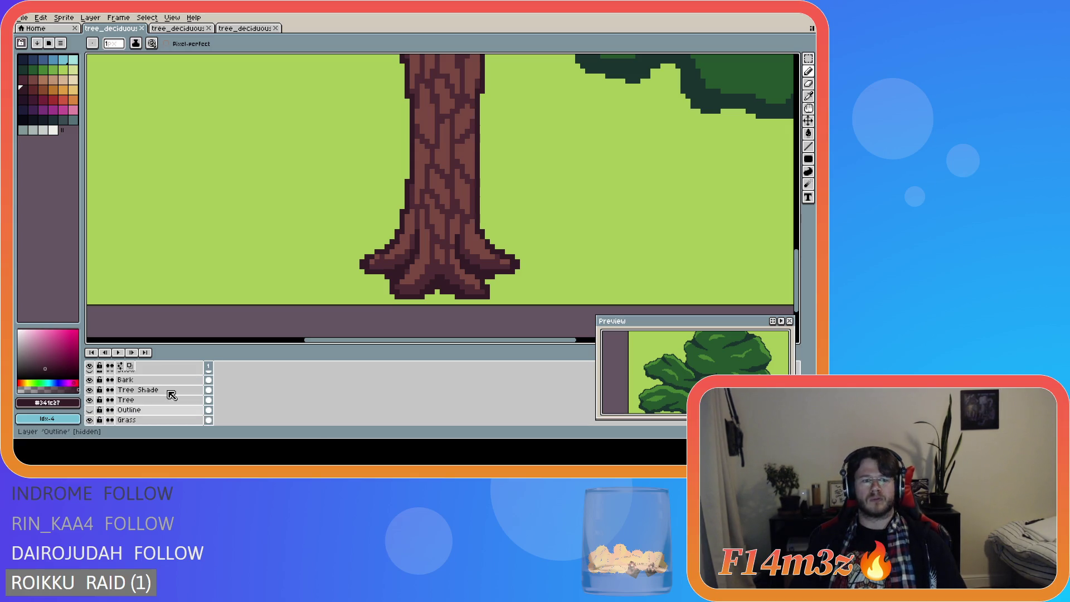
scroll(172, 394, down, 3)
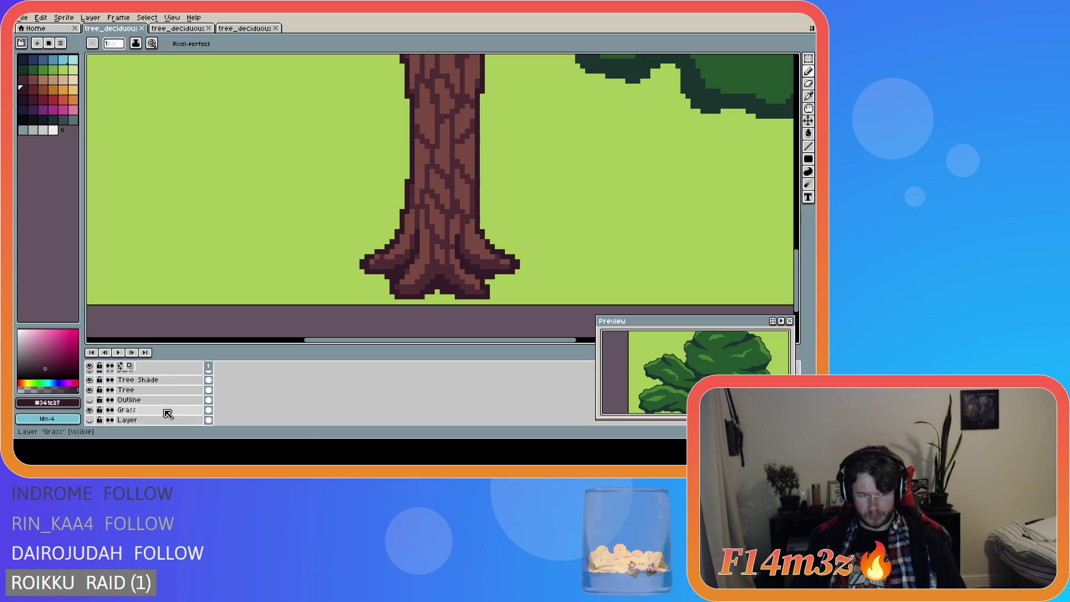
scroll(172, 398, up, 1)
click(168, 390)
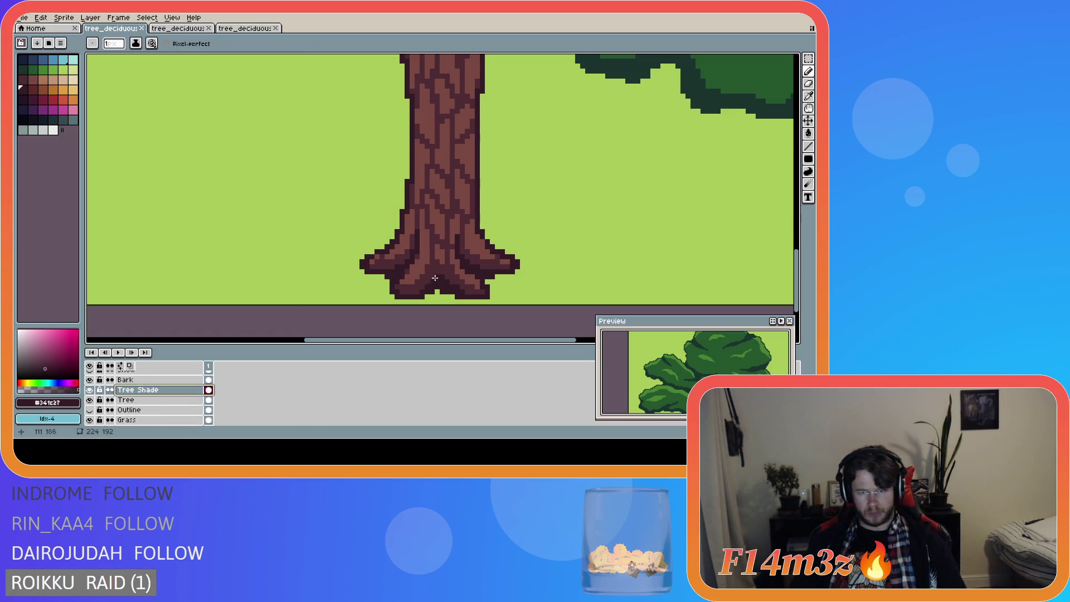
drag(432, 276, 412, 296)
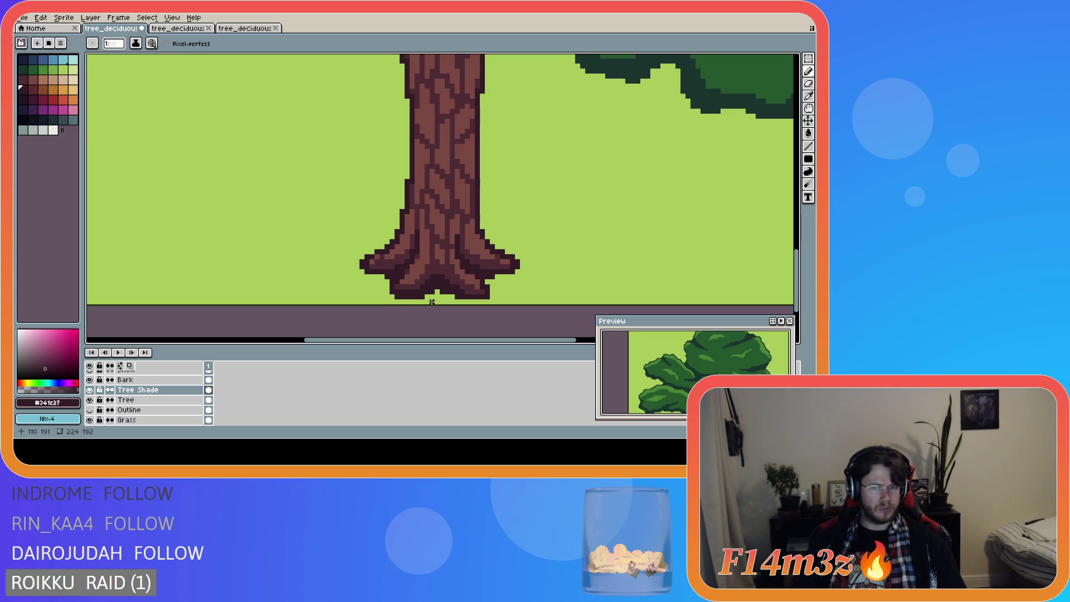
Step: Shade more pixels along the bottom of the trunk base
scroll(494, 282, down, 3)
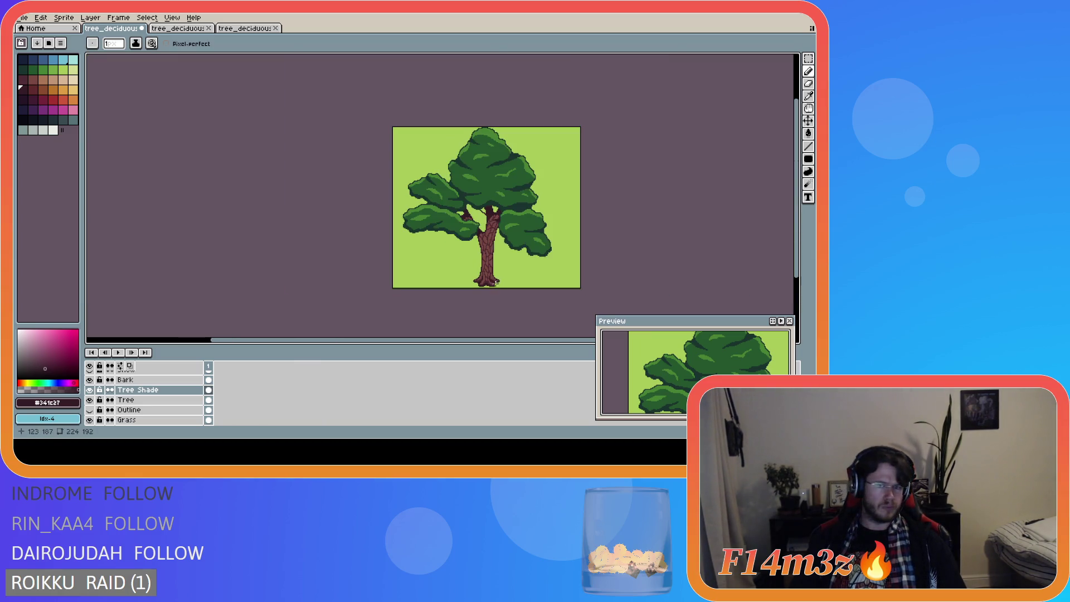
scroll(506, 276, up, 3)
scroll(437, 333, up, 1)
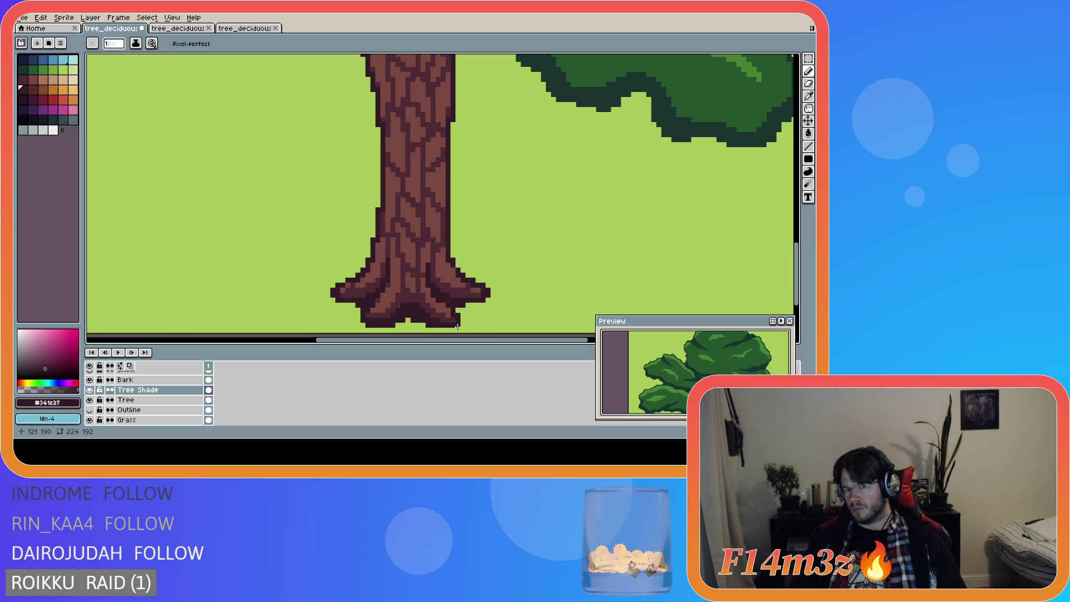
key(v)
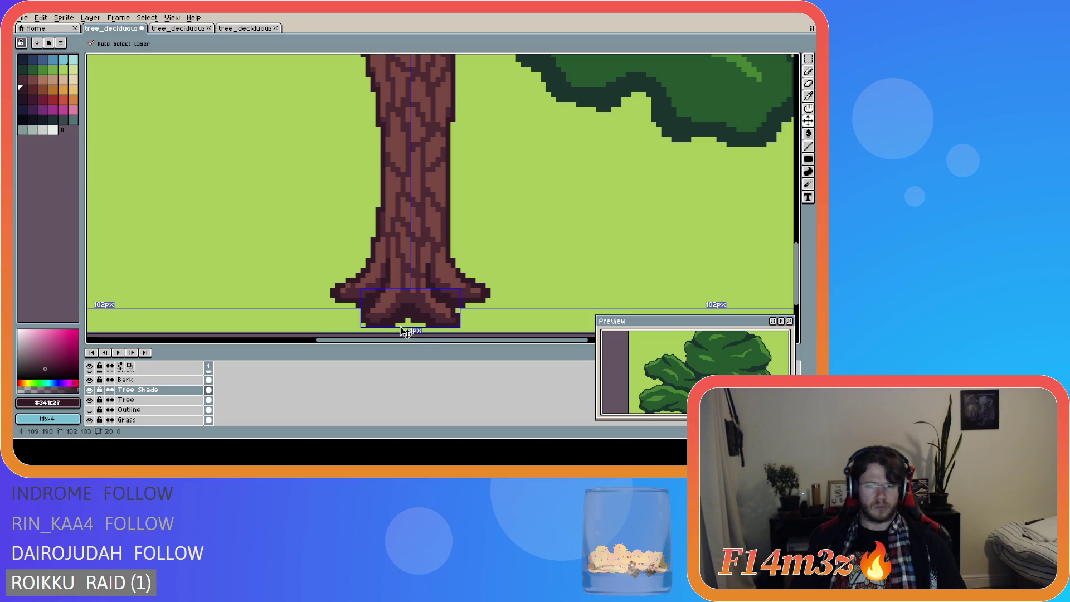
key(b)
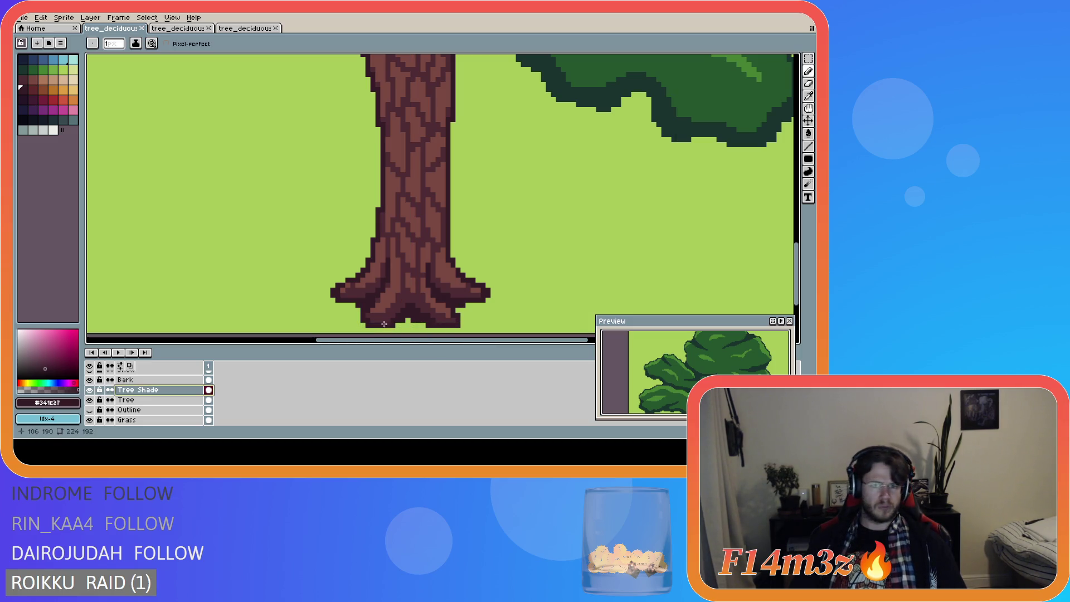
drag(389, 321, 444, 327)
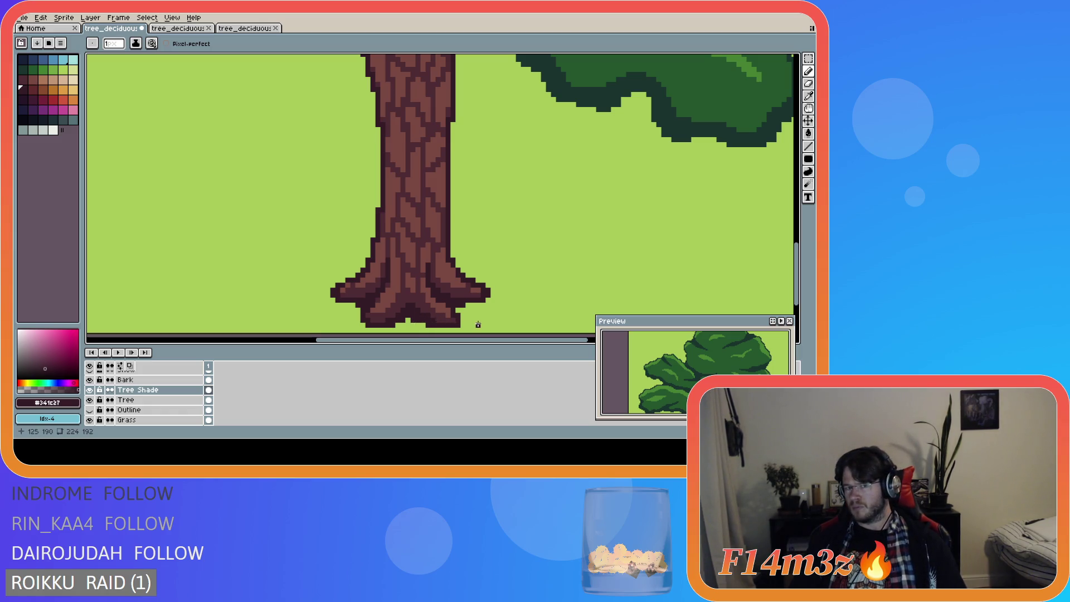
scroll(478, 324, down, 2)
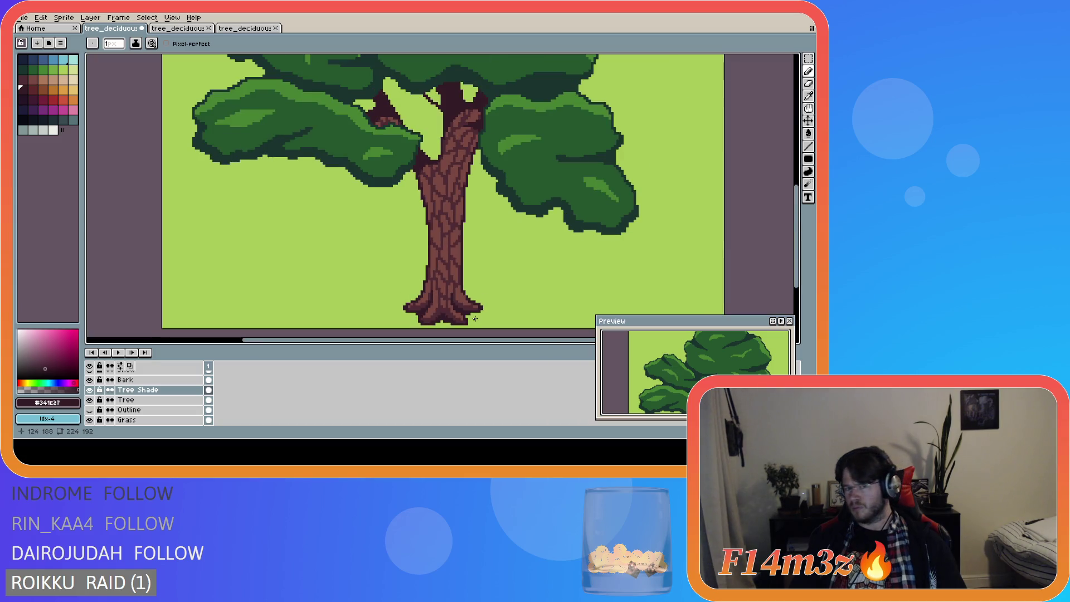
scroll(493, 314, down, 3)
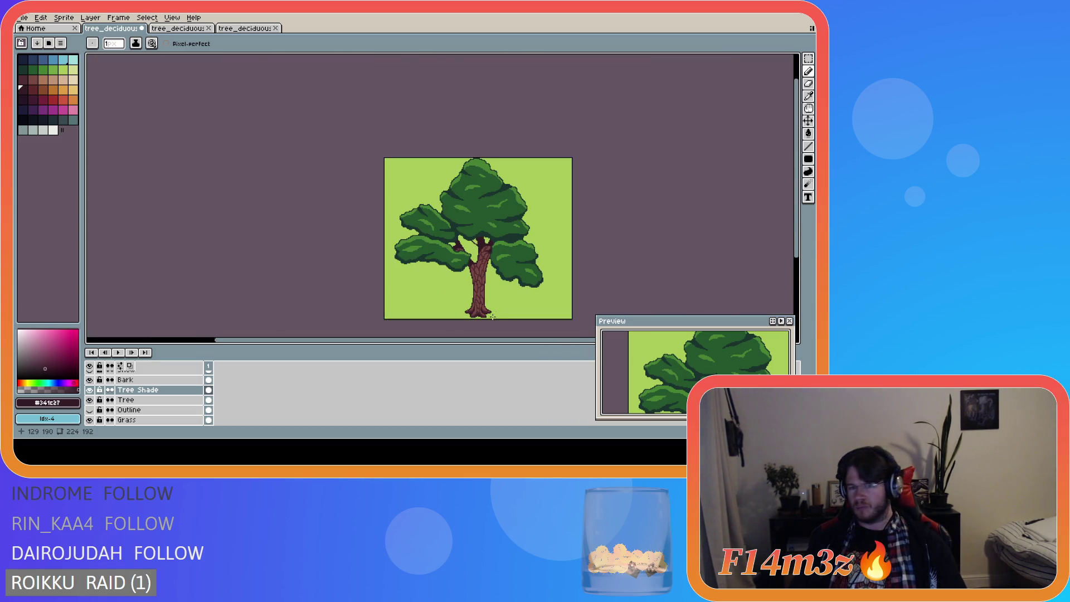
scroll(488, 317, up, 4)
scroll(488, 317, up, 1)
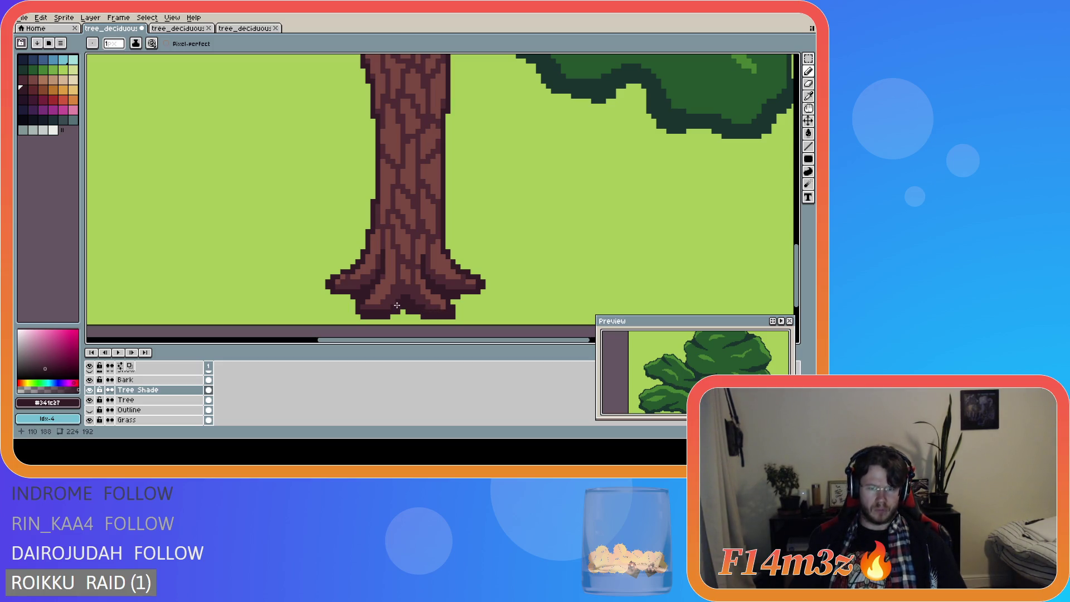
Step: Replace an unwanted root shading stroke with a single dark pixel at the base
drag(402, 297, 379, 314)
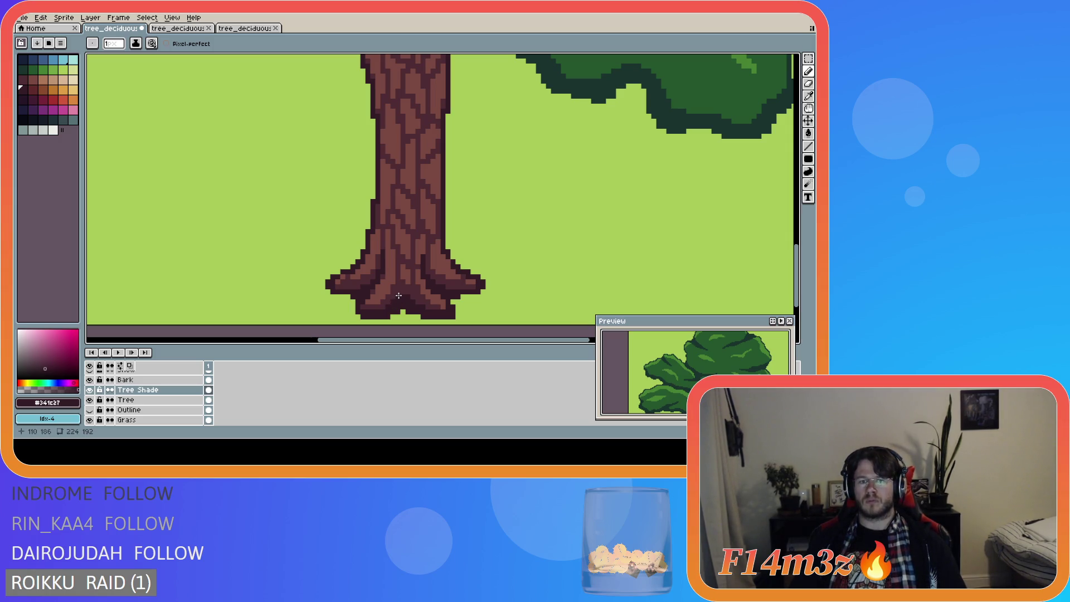
key(ctrl+z)
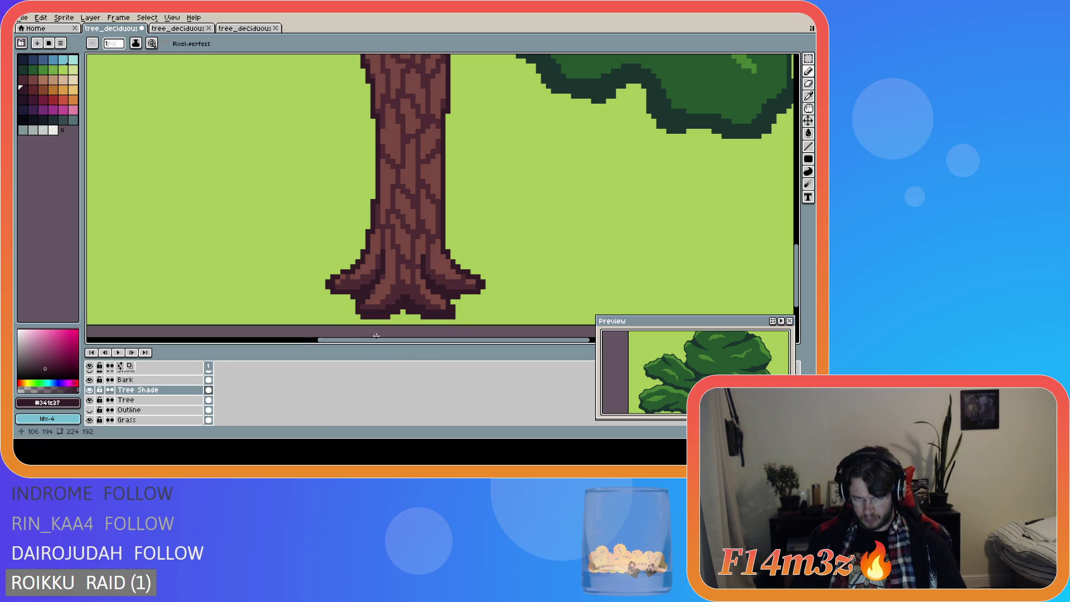
click(386, 311)
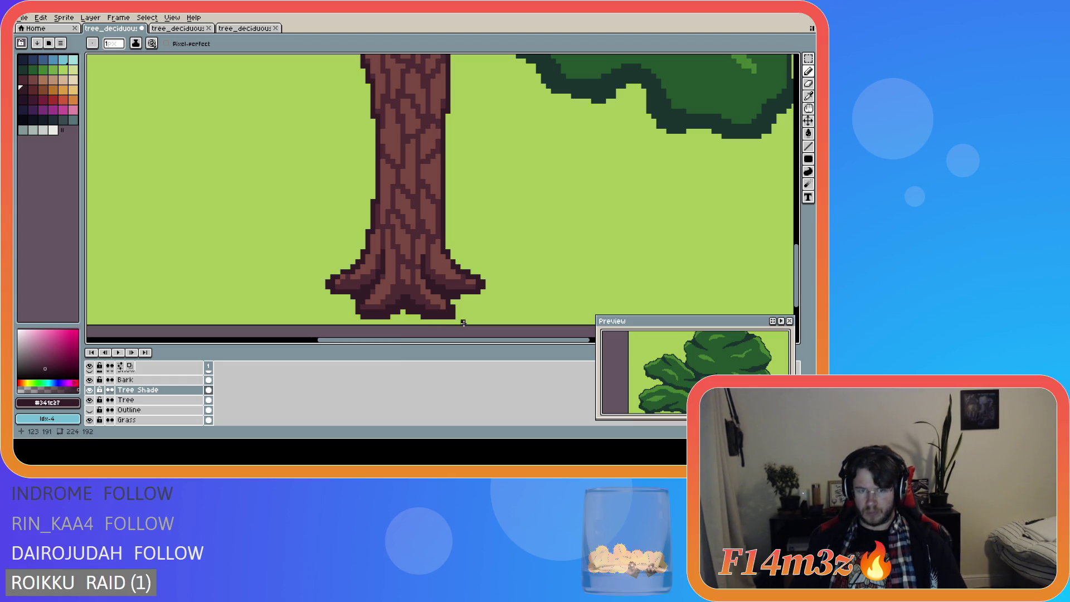
scroll(483, 303, down, 3)
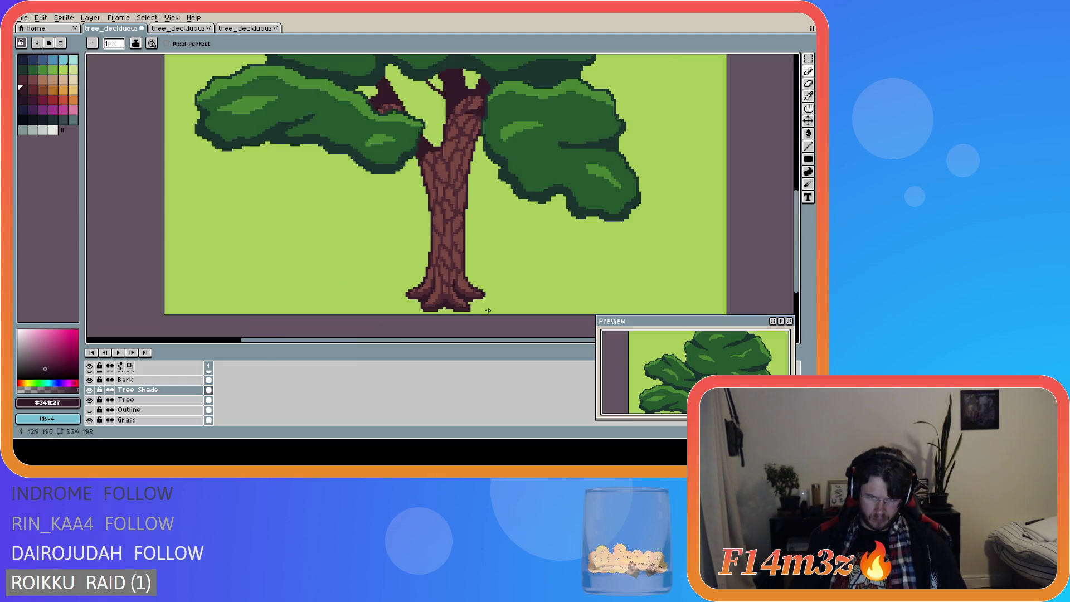
scroll(487, 315, up, 2)
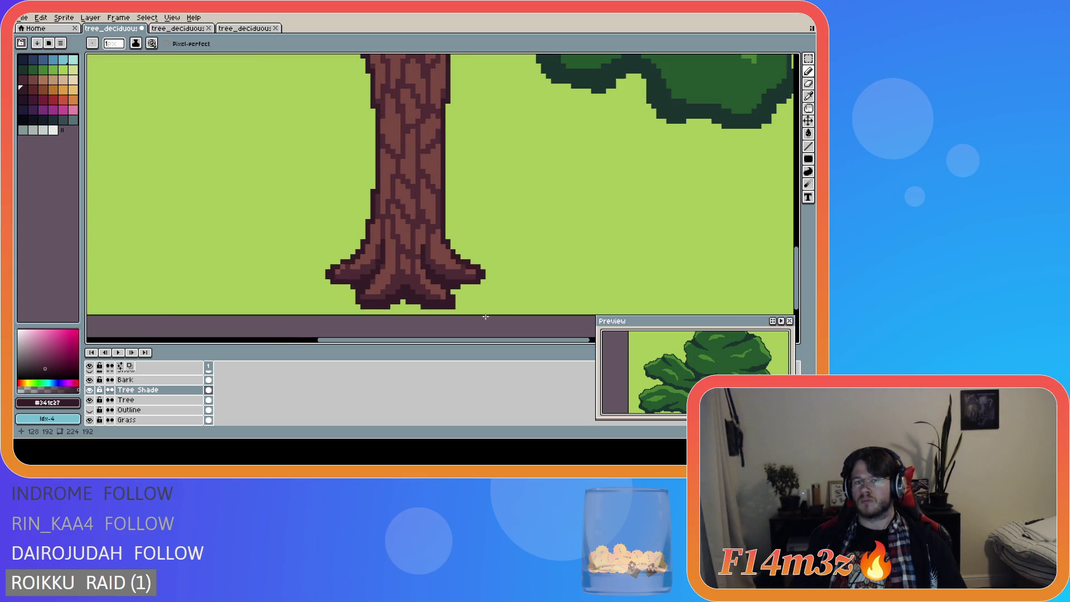
Step: Compare the tree with Tree Shade hidden and shown, then save tree_deciduous_small_winter.ase
click(90, 390)
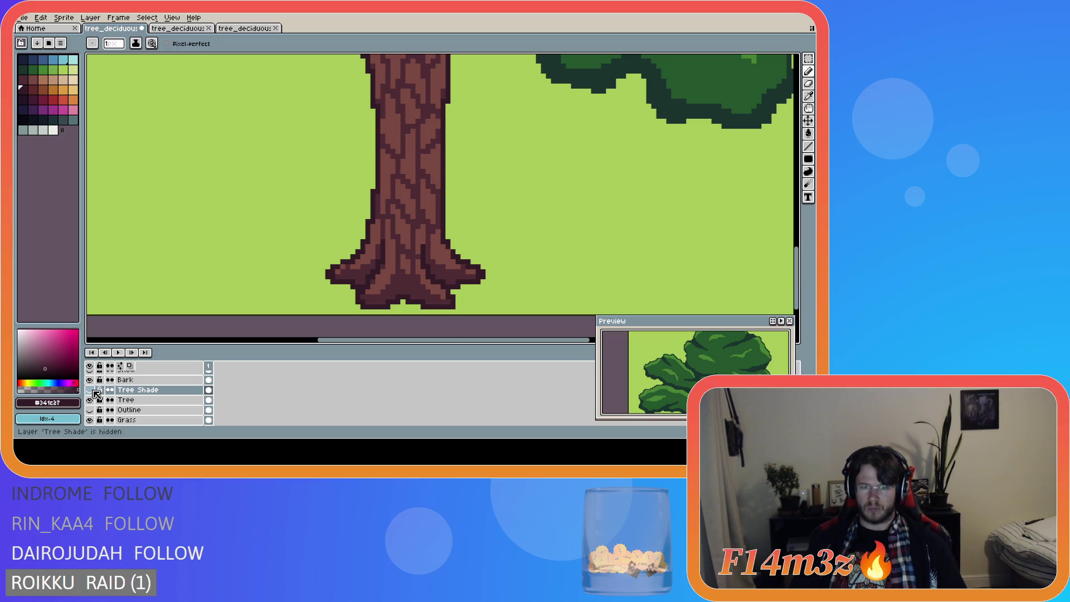
click(90, 390)
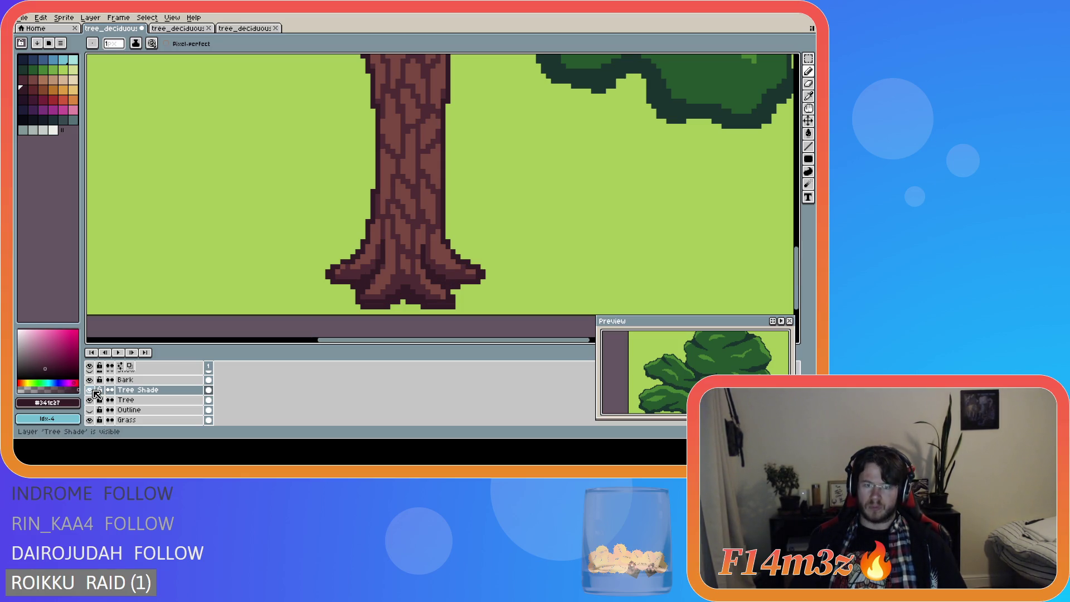
scroll(438, 270, down, 2)
scroll(440, 270, down, 1)
scroll(433, 283, up, 2)
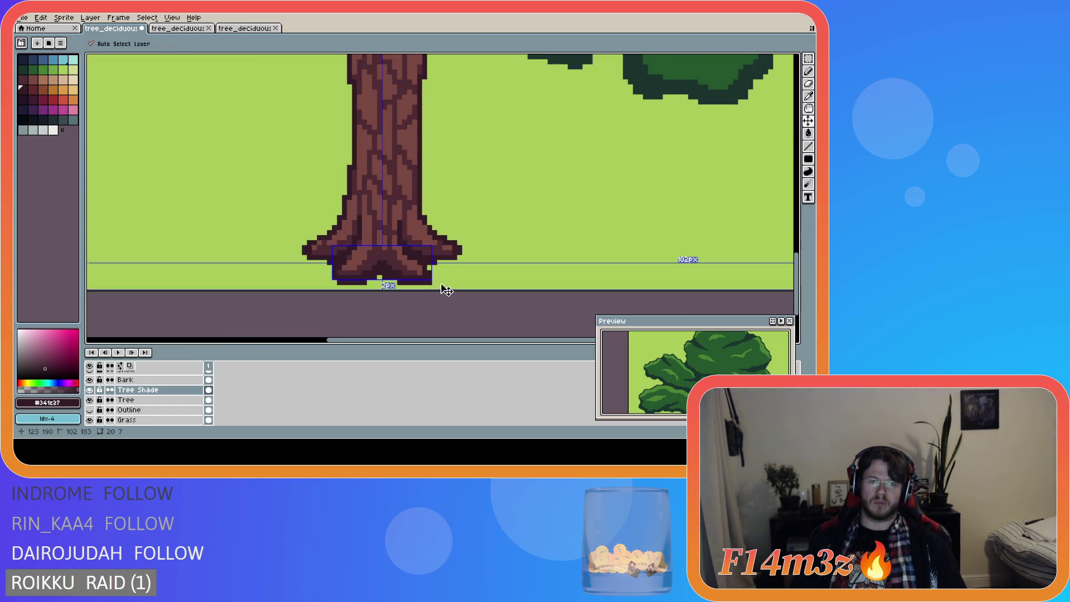
scroll(426, 290, down, 1)
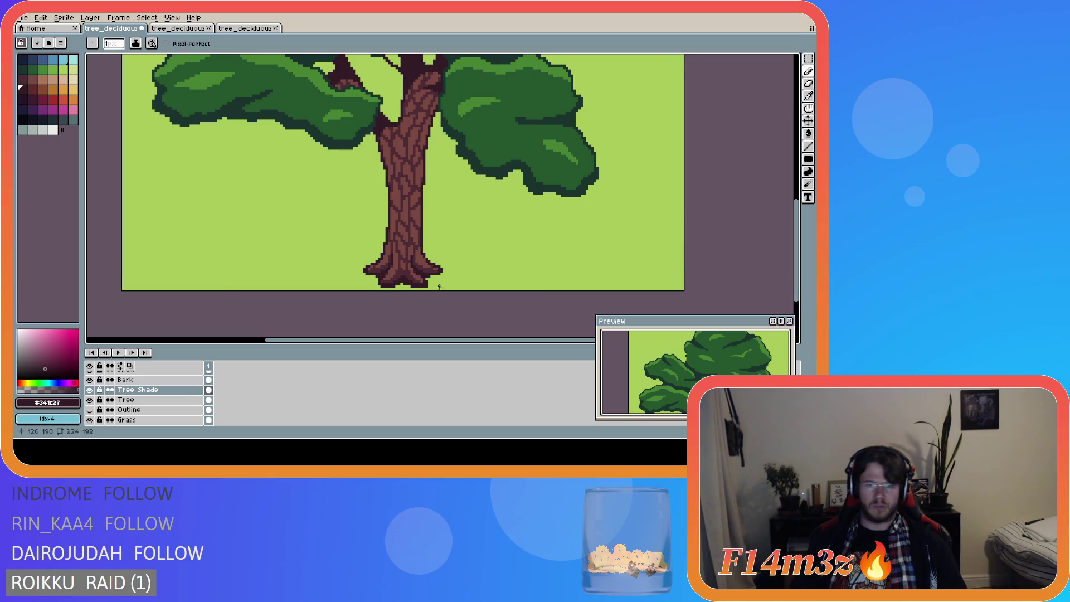
key(ctrl+s)
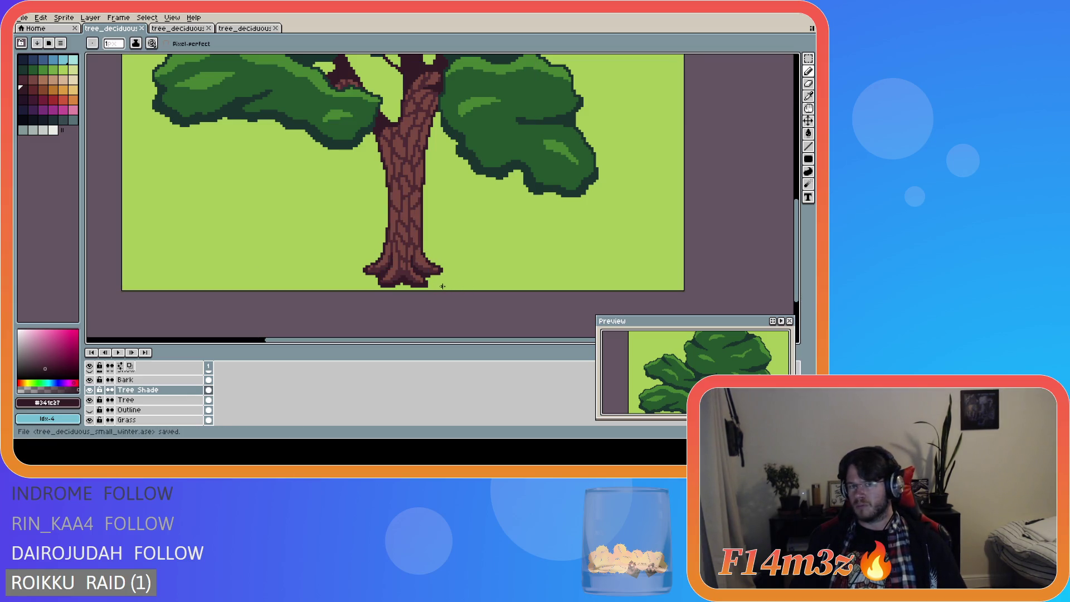
scroll(407, 278, up, 2)
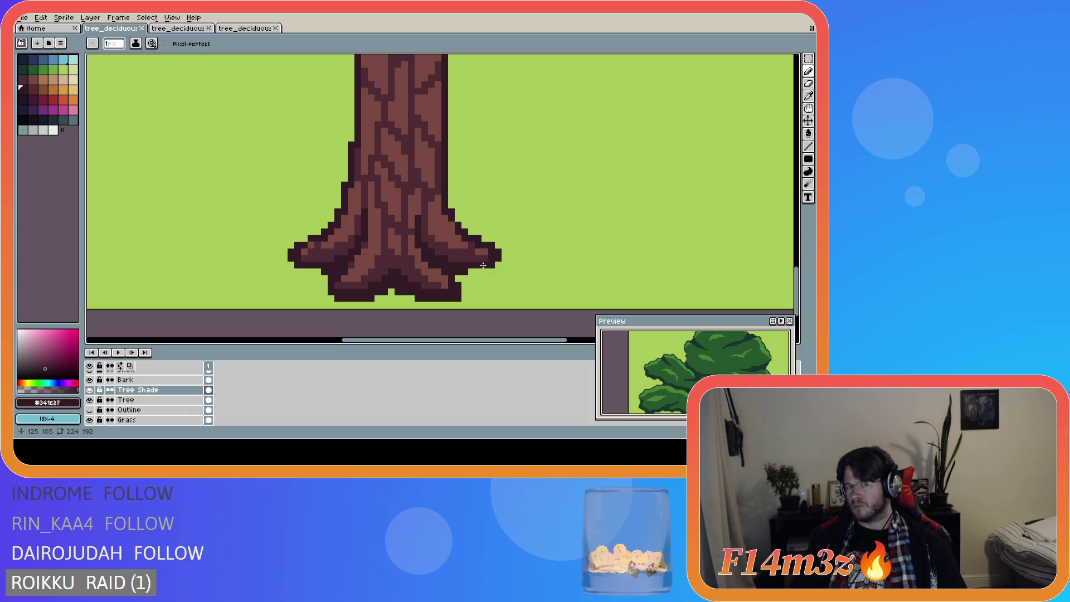
Step: Paint dark maroon shading along the lower edges of the right and left flared roots
drag(480, 260, 448, 261)
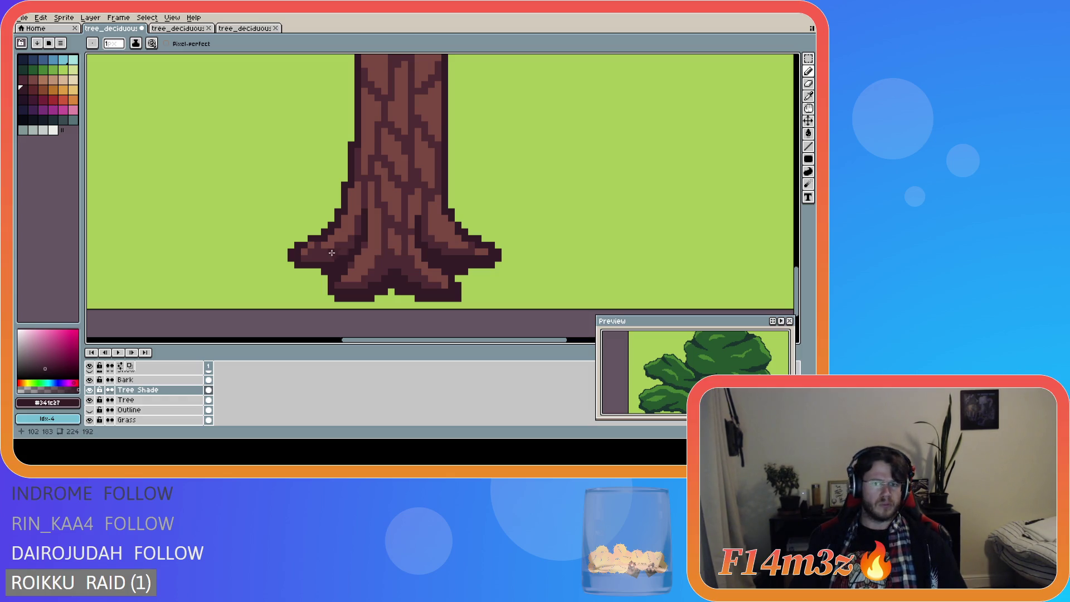
drag(304, 262, 338, 254)
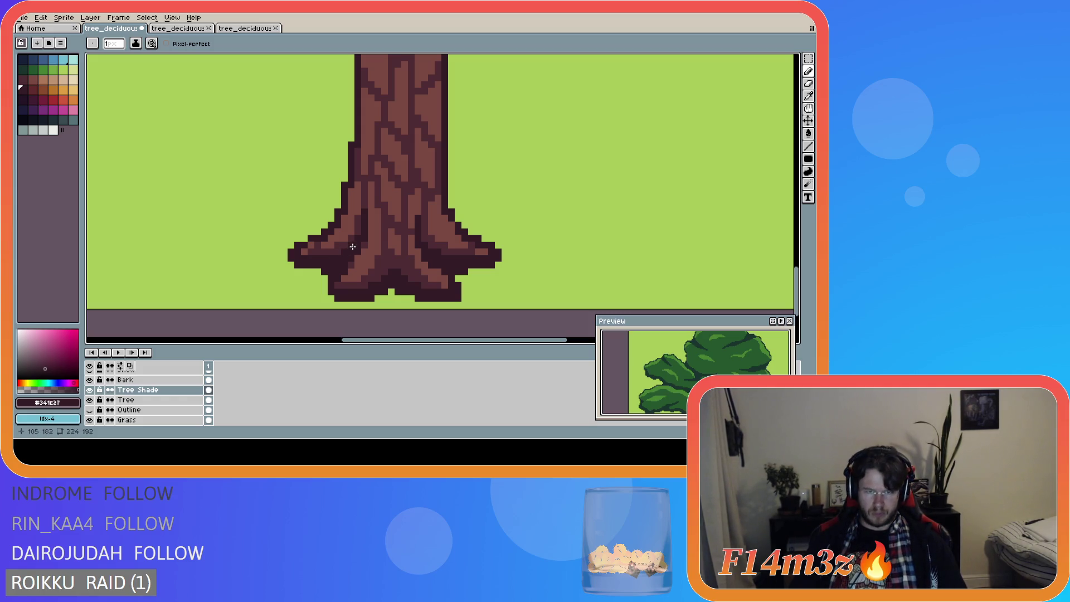
scroll(444, 278, down, 3)
Step: Save the drawing as tree_deciduous_small_winter.ase
key(v)
key(ctrl+s)
scroll(500, 256, down, 2)
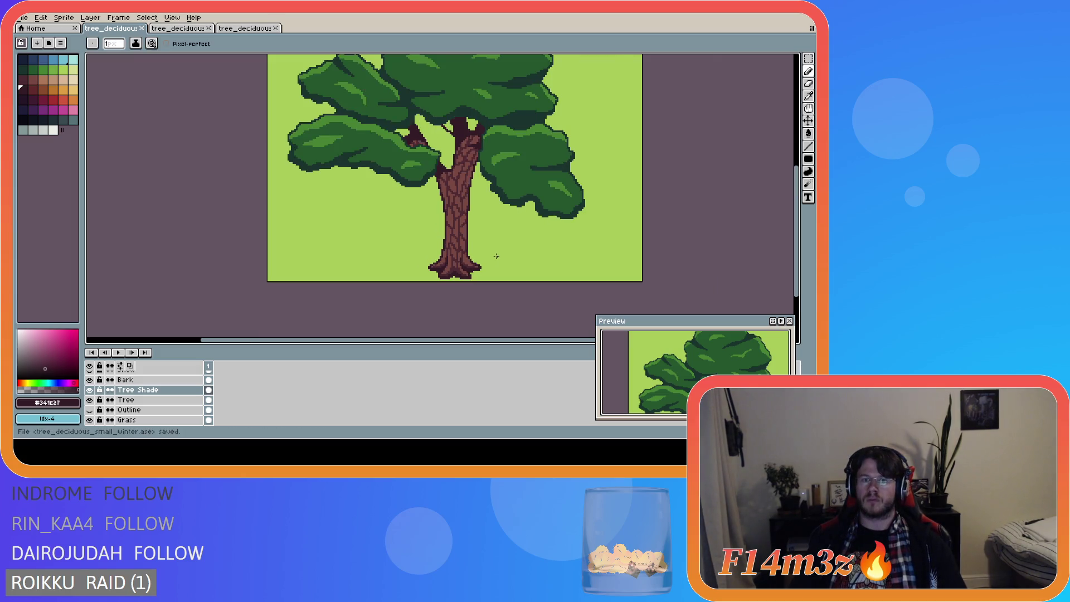
scroll(491, 253, up, 3)
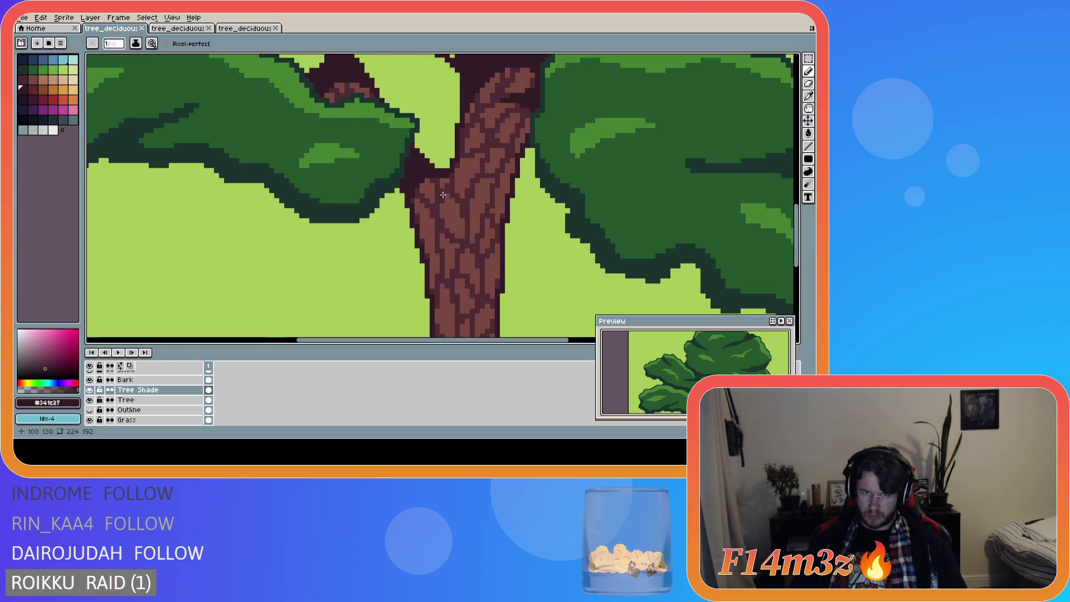
scroll(442, 194, up, 1)
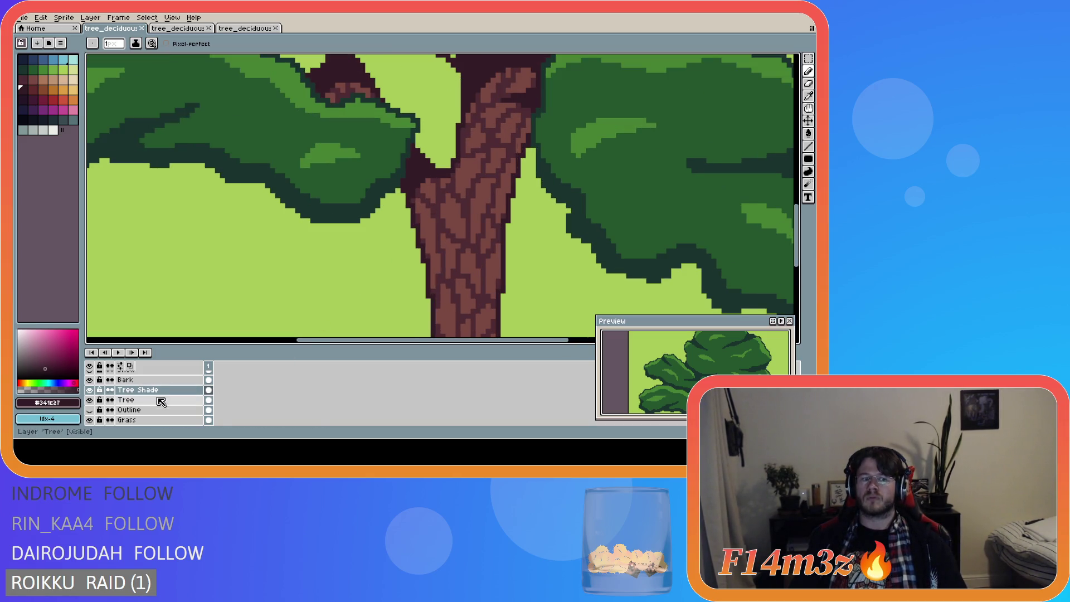
scroll(161, 405, up, 5)
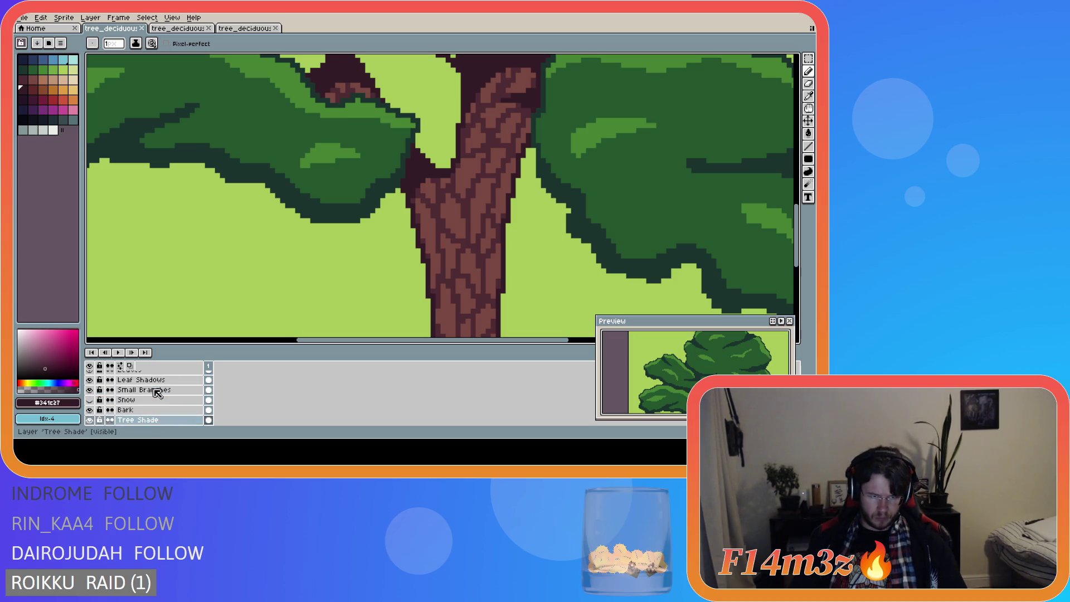
click(151, 419)
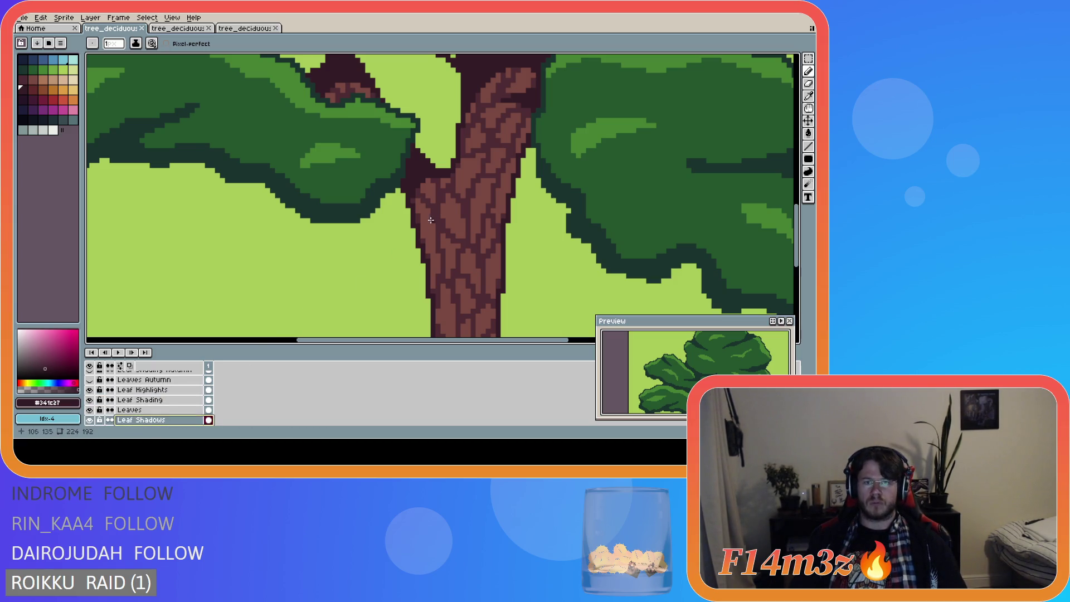
key(ctrl+s)
scroll(529, 287, down, 3)
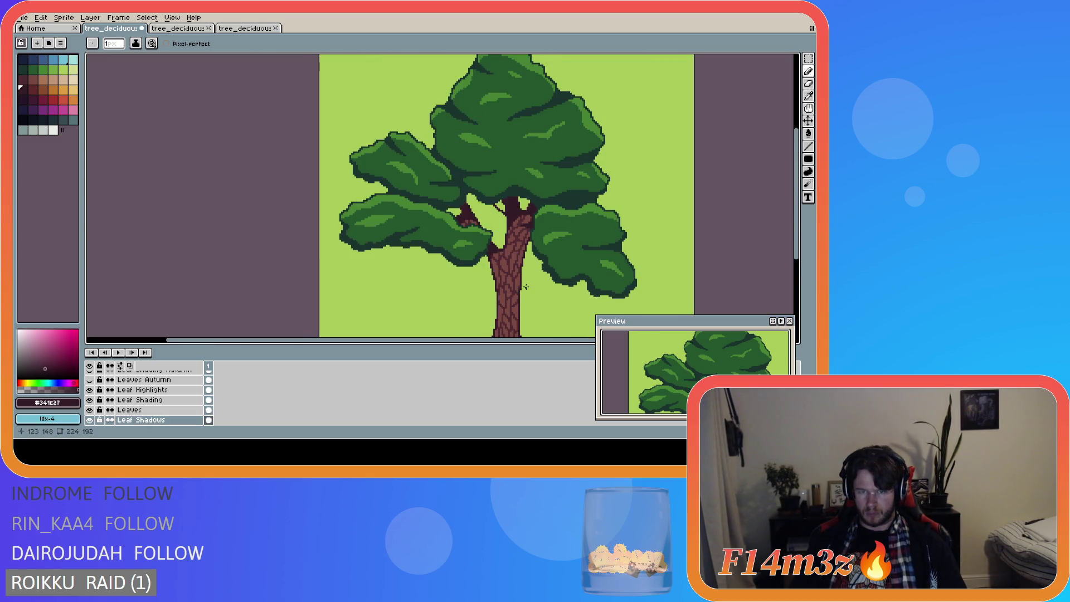
scroll(523, 272, up, 2)
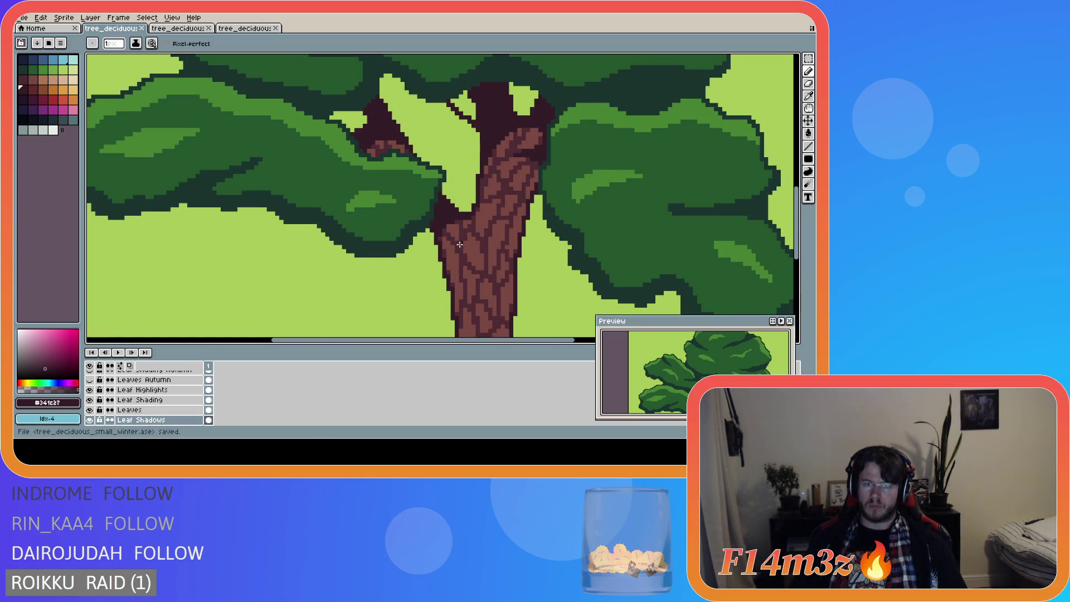
scroll(495, 253, down, 1)
scroll(495, 253, down, 3)
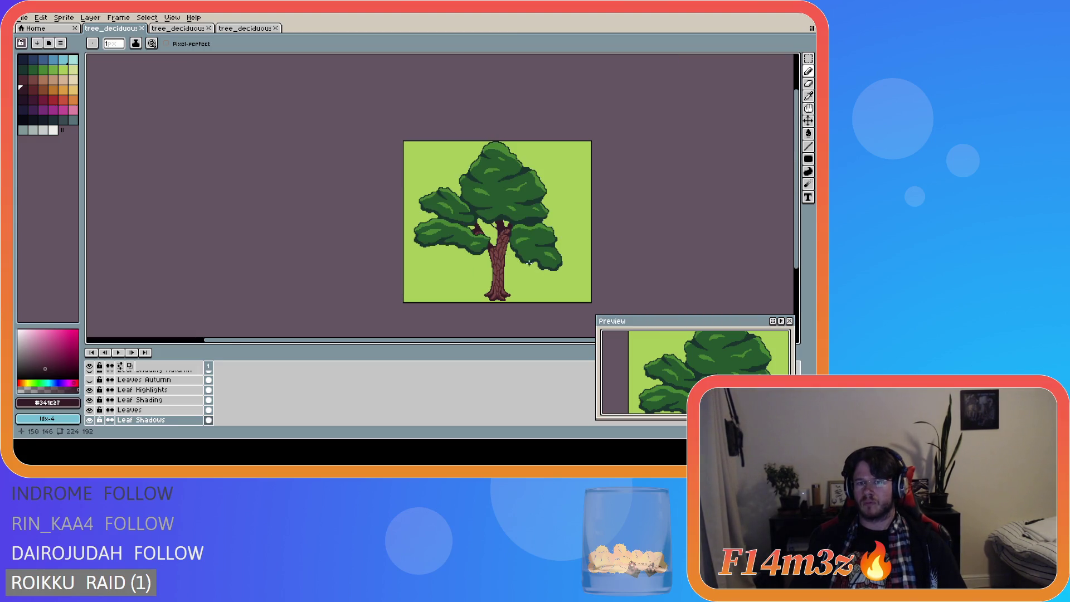
scroll(538, 260, up, 2)
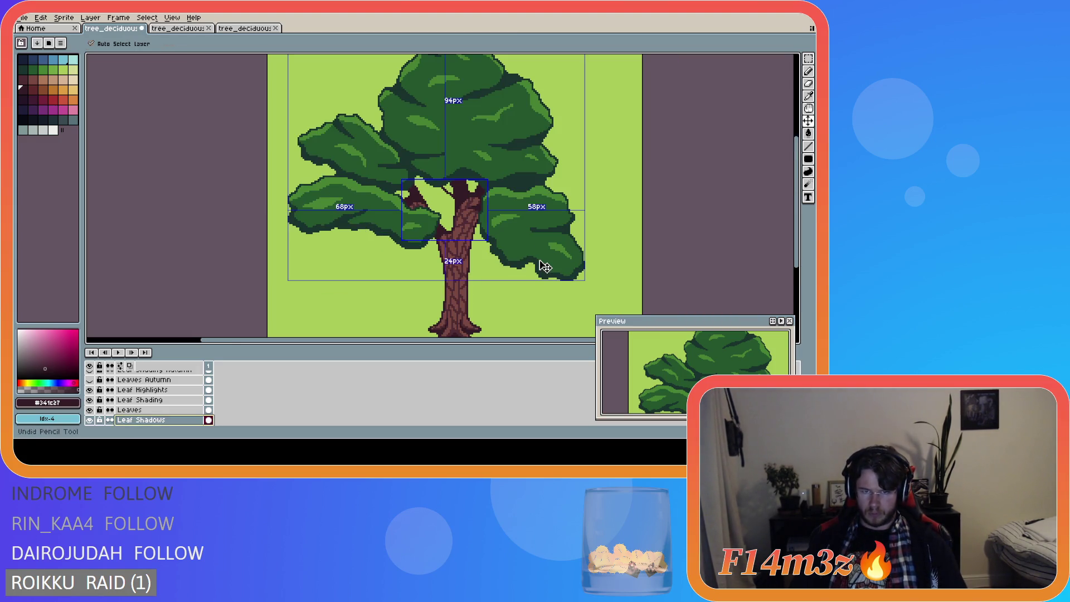
key(ctrl)
key(ctrl)
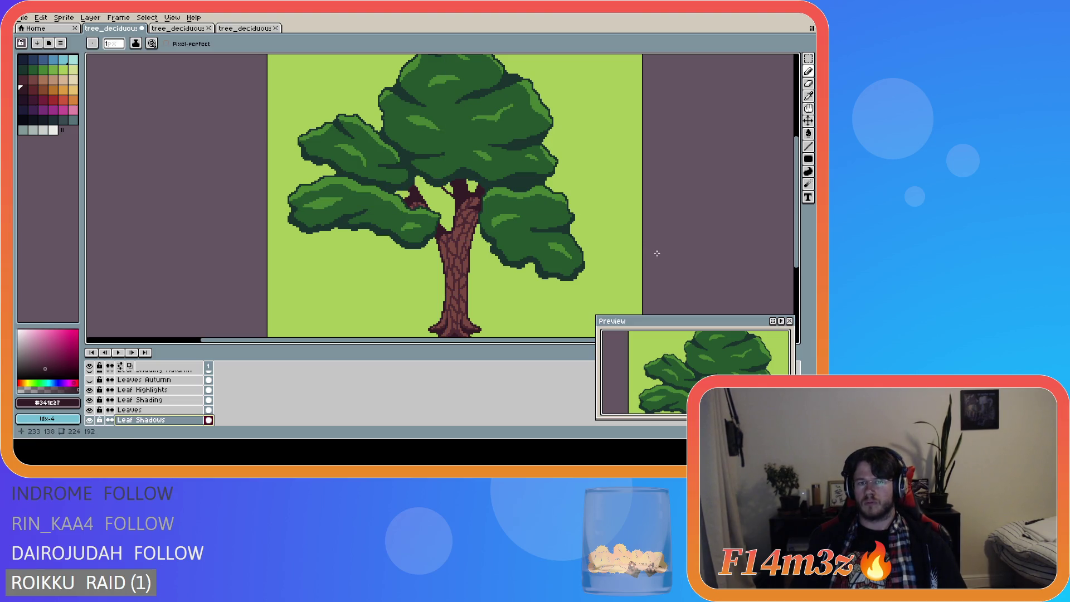
ctrl+click(620, 255)
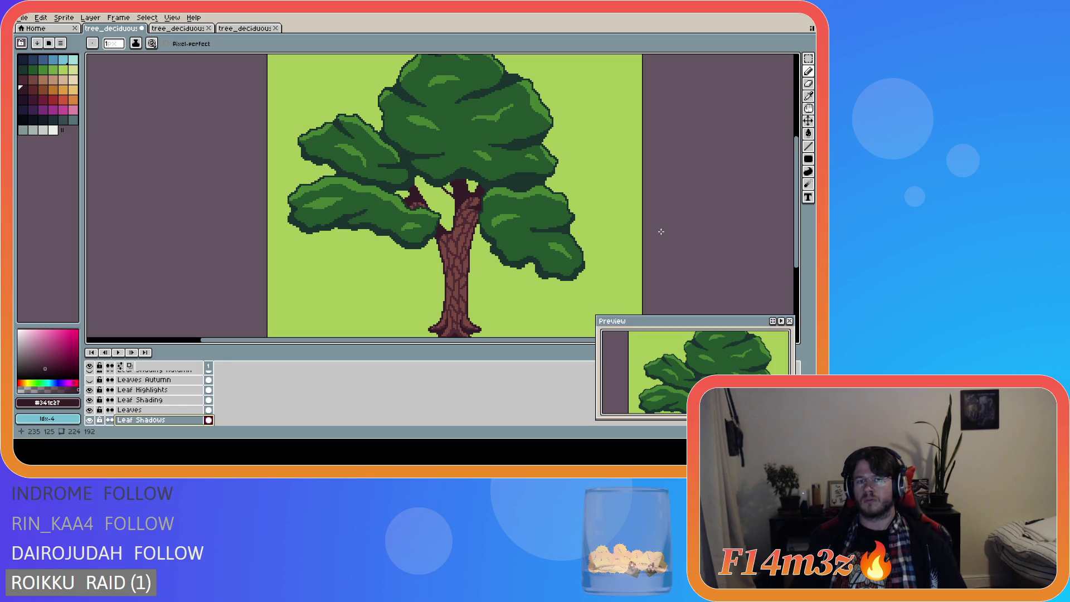
key(ctrl+s)
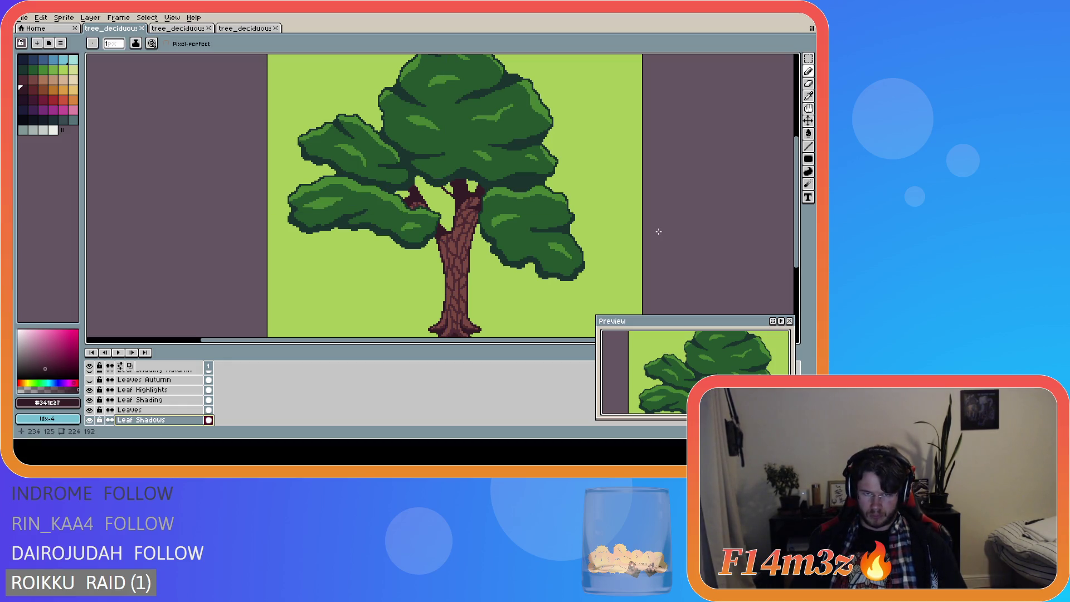
scroll(540, 244, down, 2)
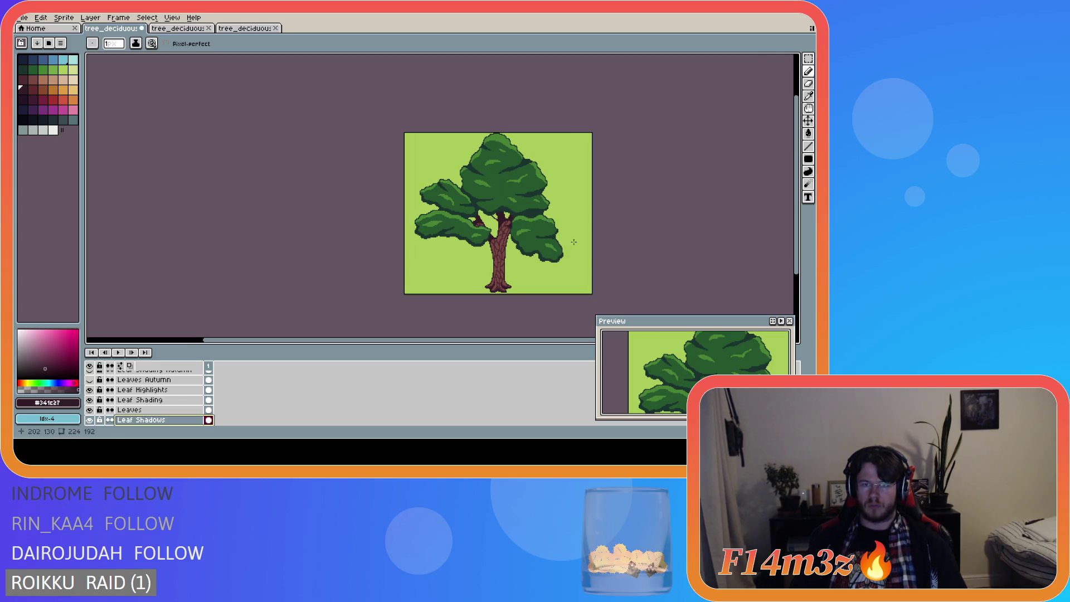
ctrl+click(646, 243)
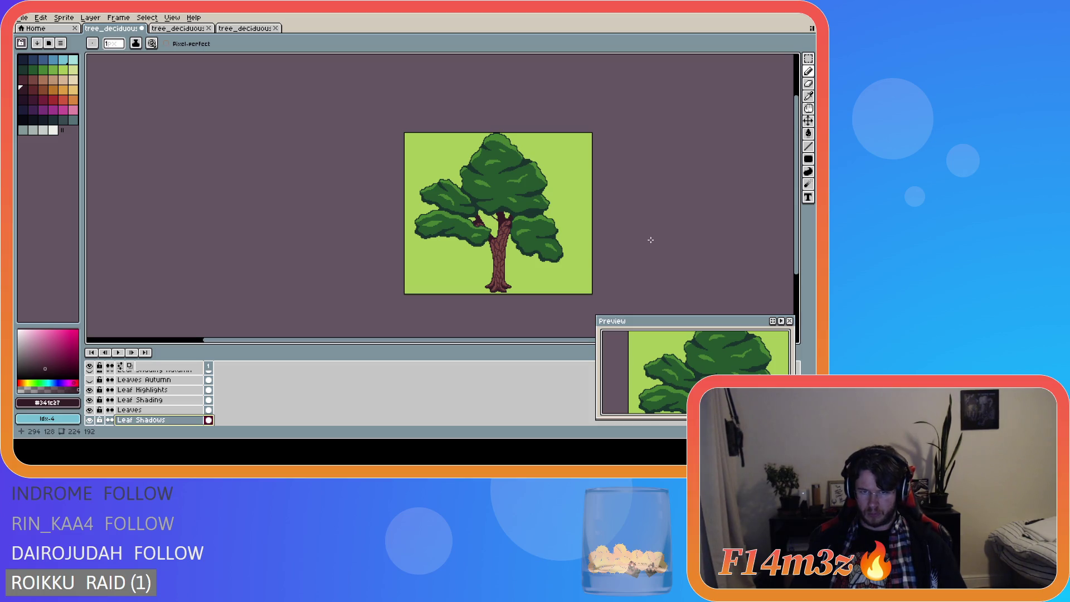
key(ctrl+z)
ctrl+click(647, 240)
key(ctrl+y)
key(ctrl+y)
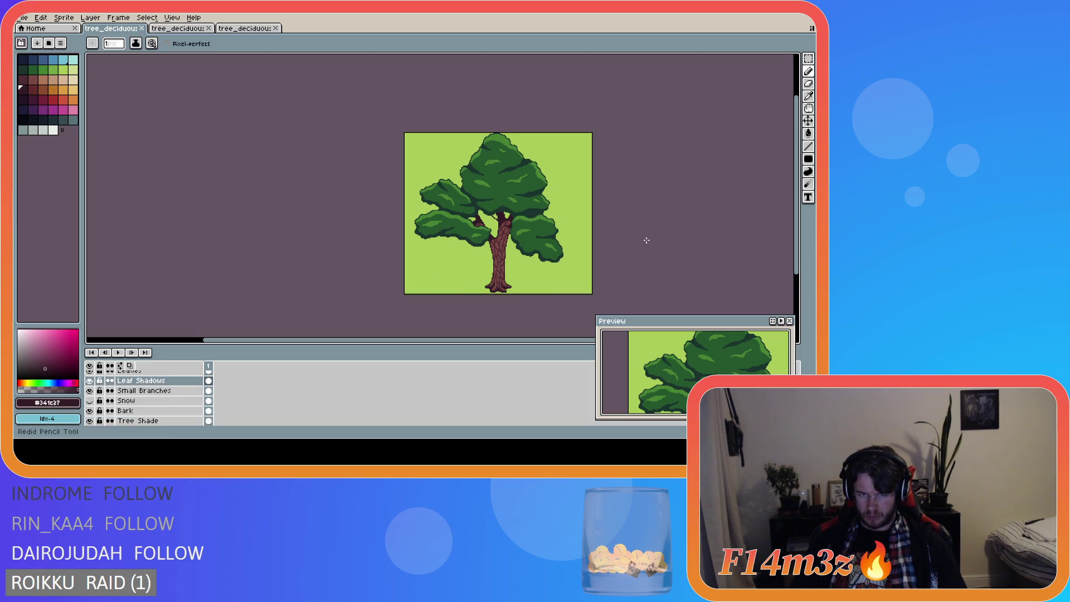
Step: Undo the accidental change and save the winter tree file
key(ctrl+z)
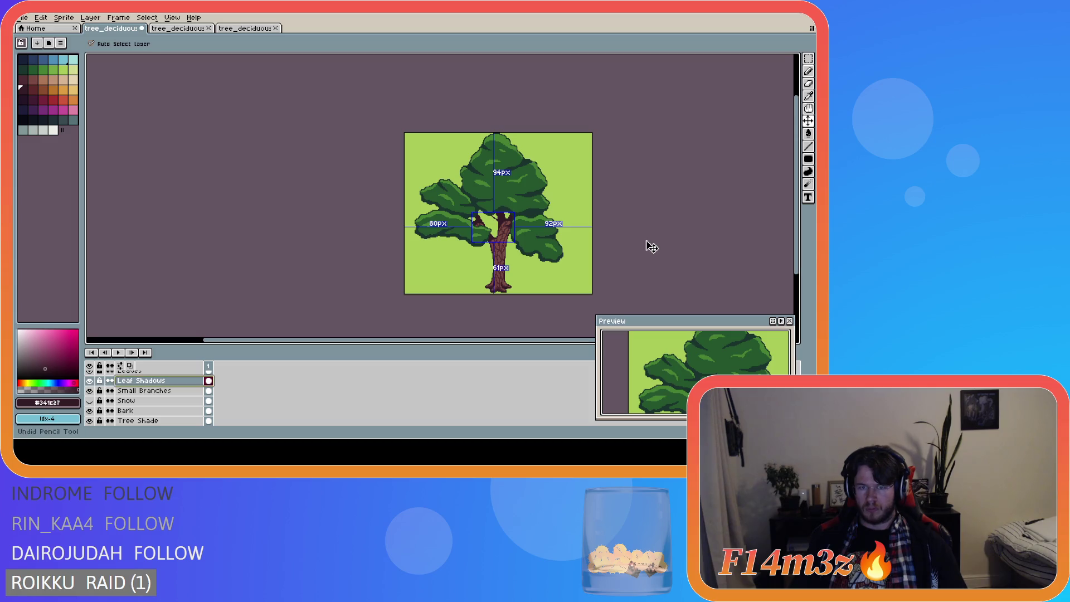
key(ctrl+y)
key(ctrl+s)
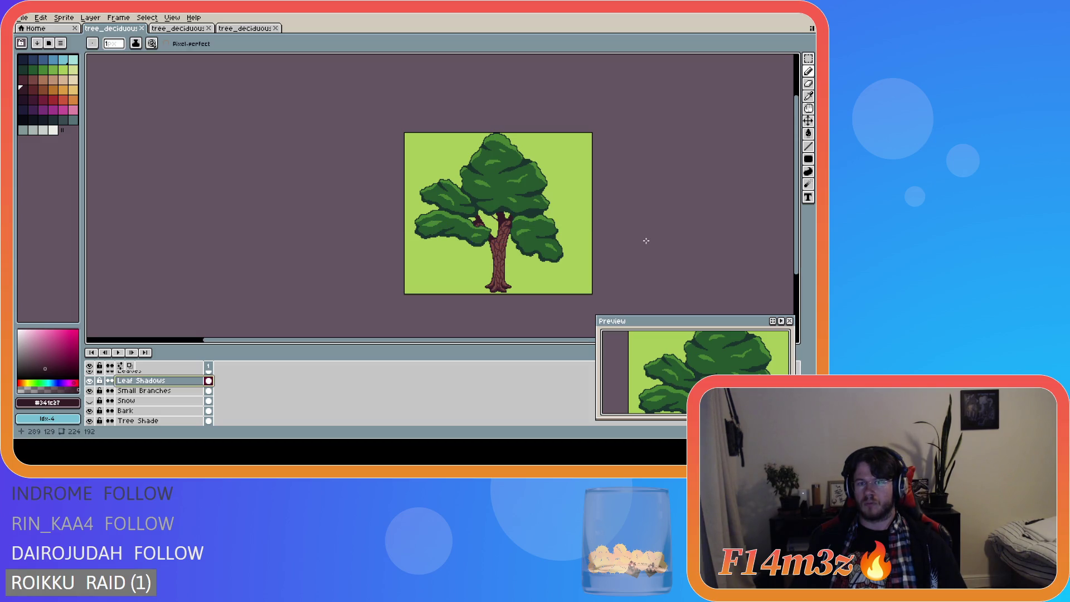
key(ctrl+s)
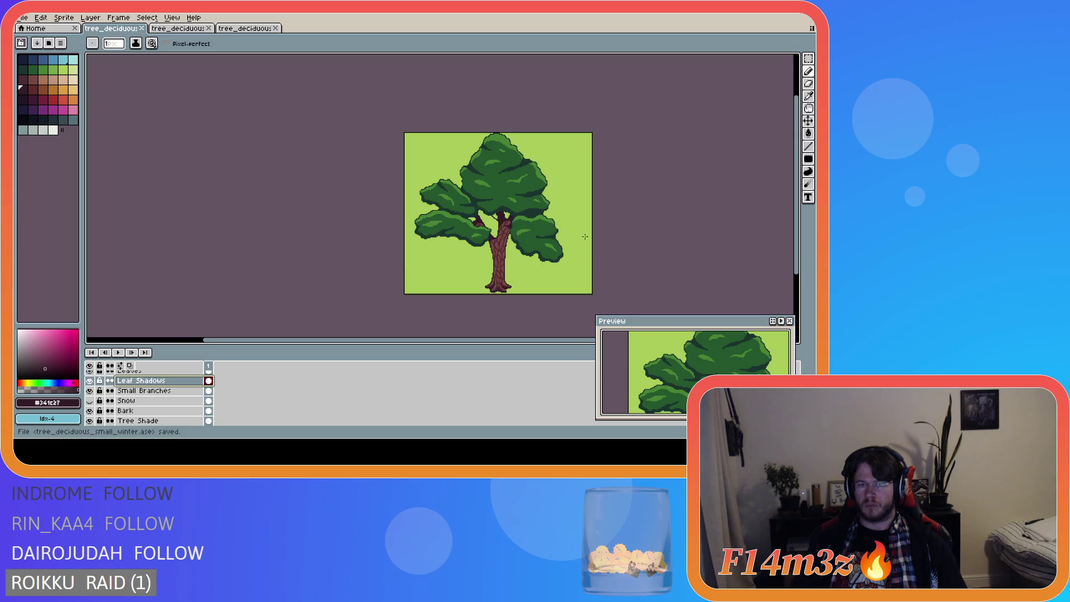
scroll(527, 254, up, 2)
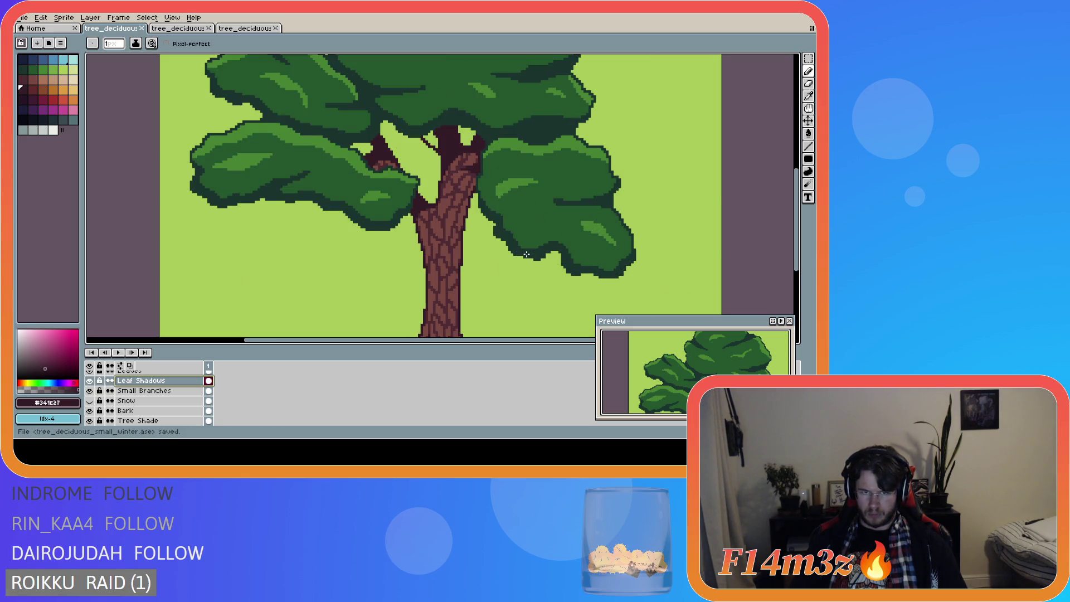
scroll(526, 254, down, 5)
scroll(561, 255, up, 3)
scroll(474, 257, down, 2)
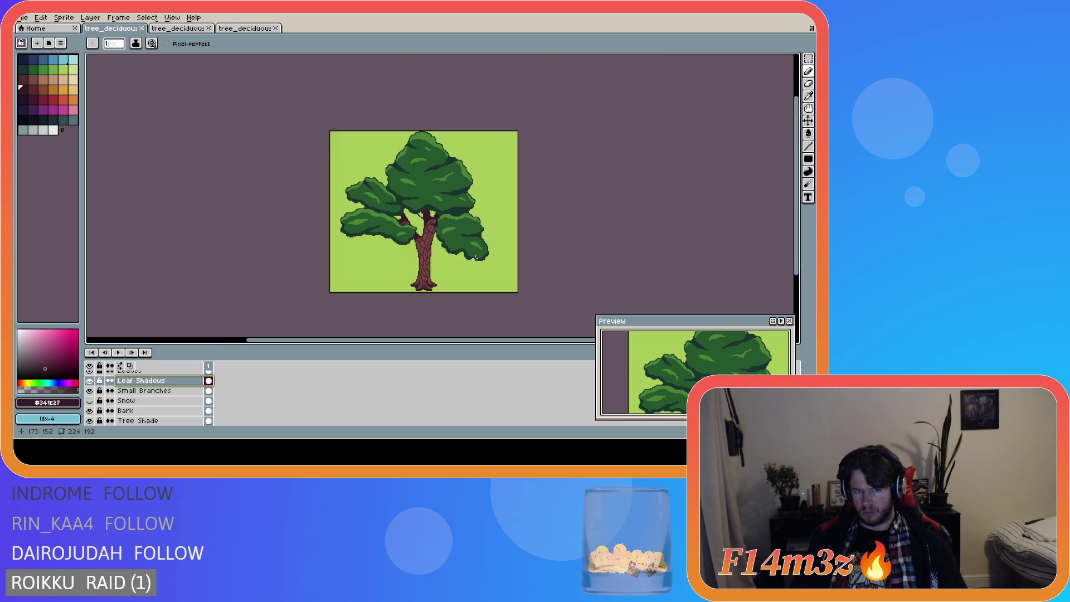
key(ctrl+s)
Step: Preview the three Autumn leaf layers, then hide them so the green canopy shows
scroll(485, 257, up, 1)
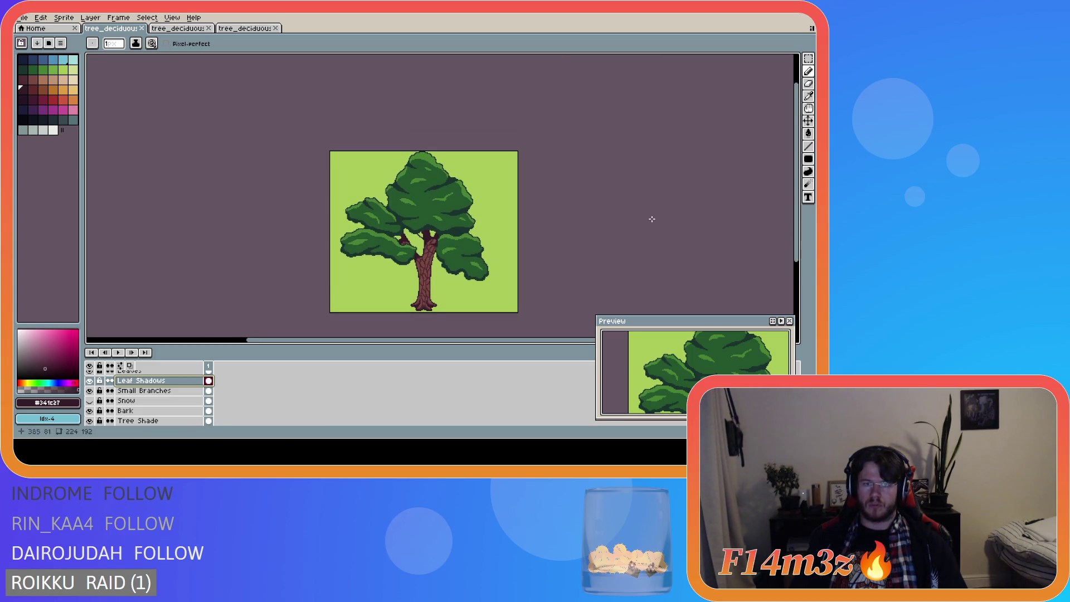
scroll(169, 408, up, 2)
scroll(168, 408, up, 1)
drag(90, 395, 90, 375)
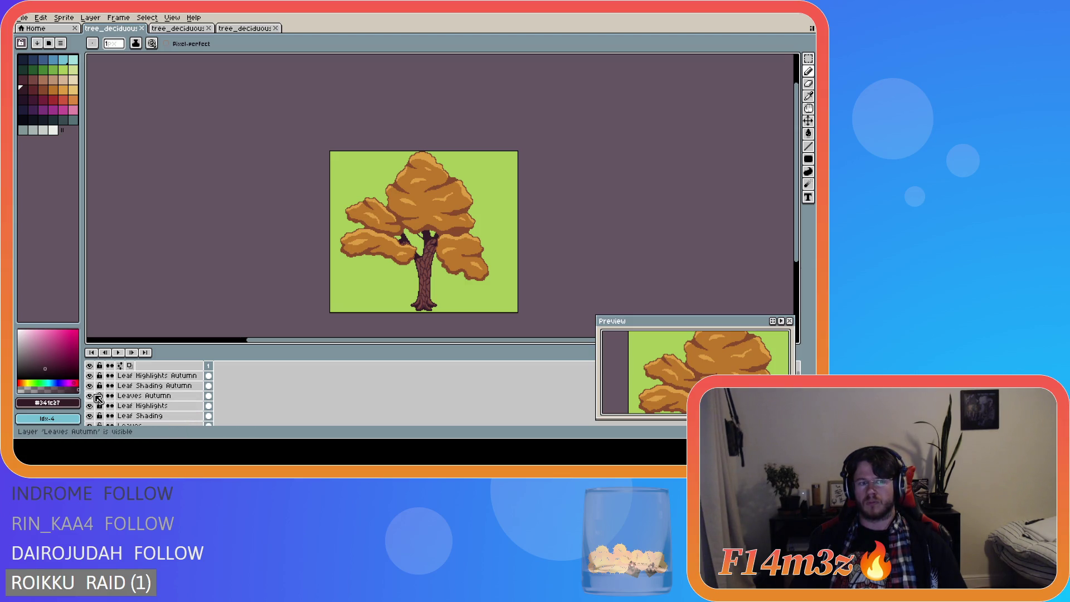
drag(90, 395, 89, 375)
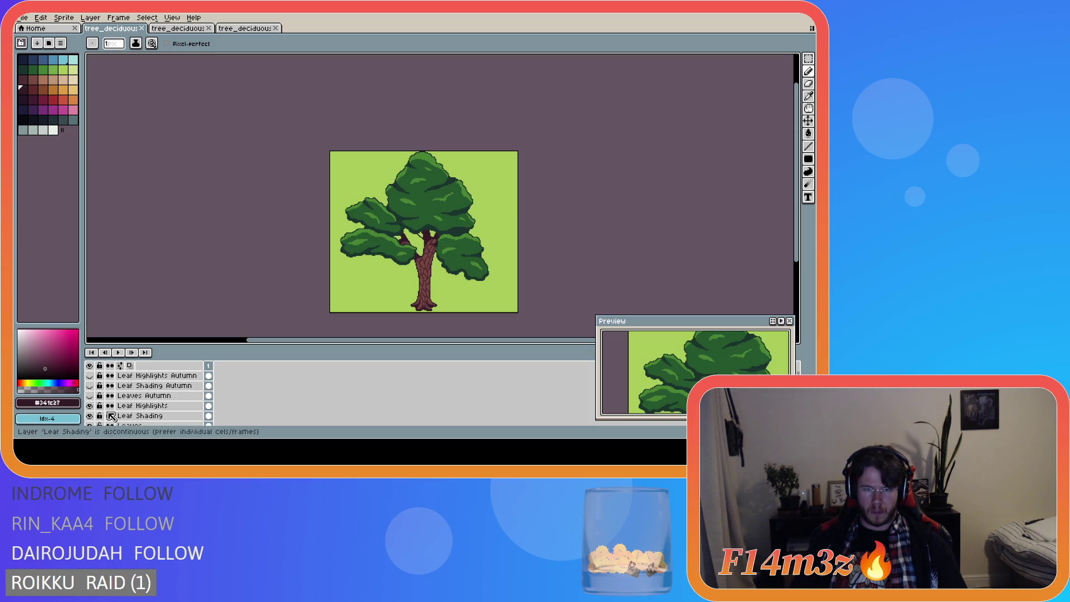
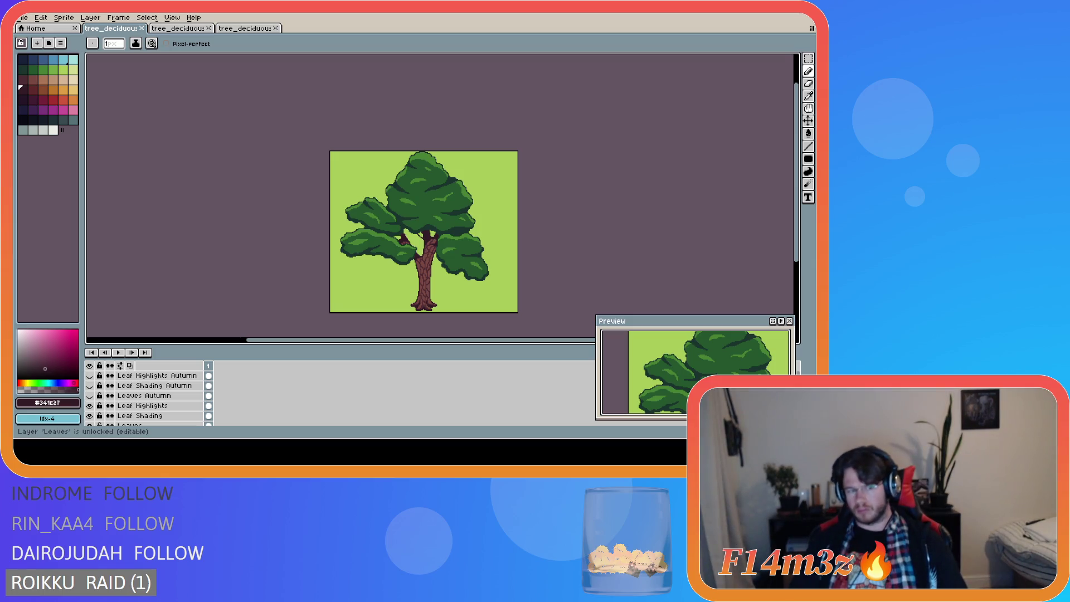
Step: Duplicate the Leaves Autumn layer and move the copy below Leaves Autumn
scroll(171, 398, down, 2)
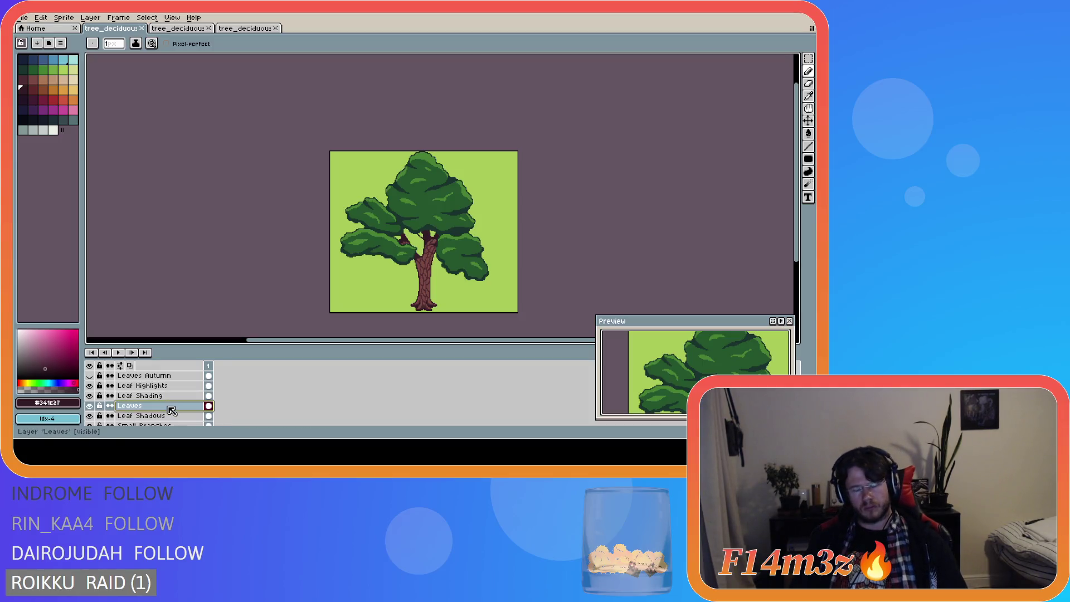
scroll(177, 399, up, 2)
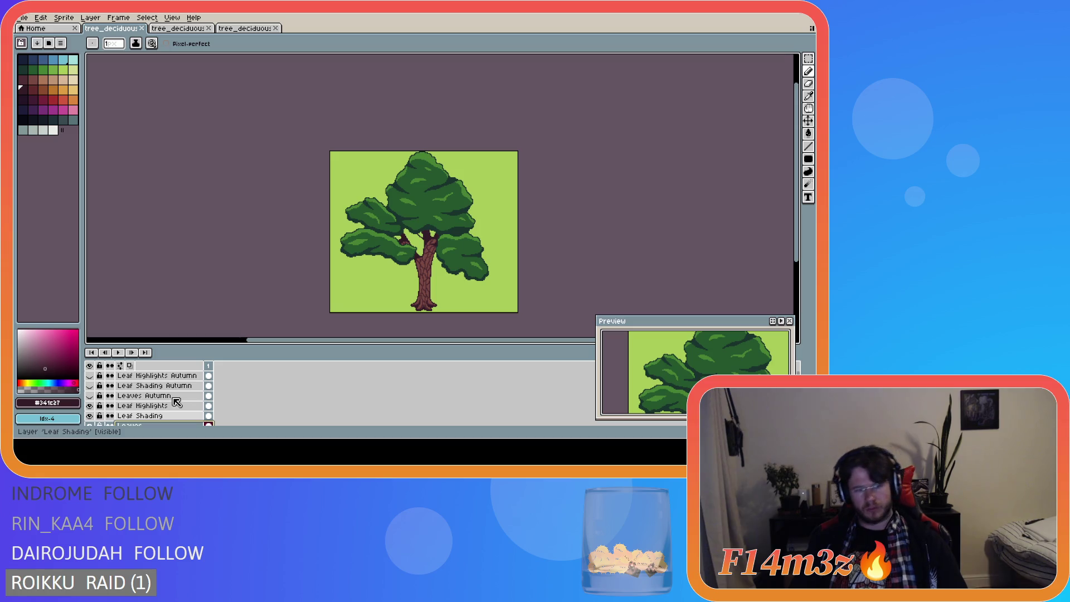
click(177, 399)
right_click(177, 399)
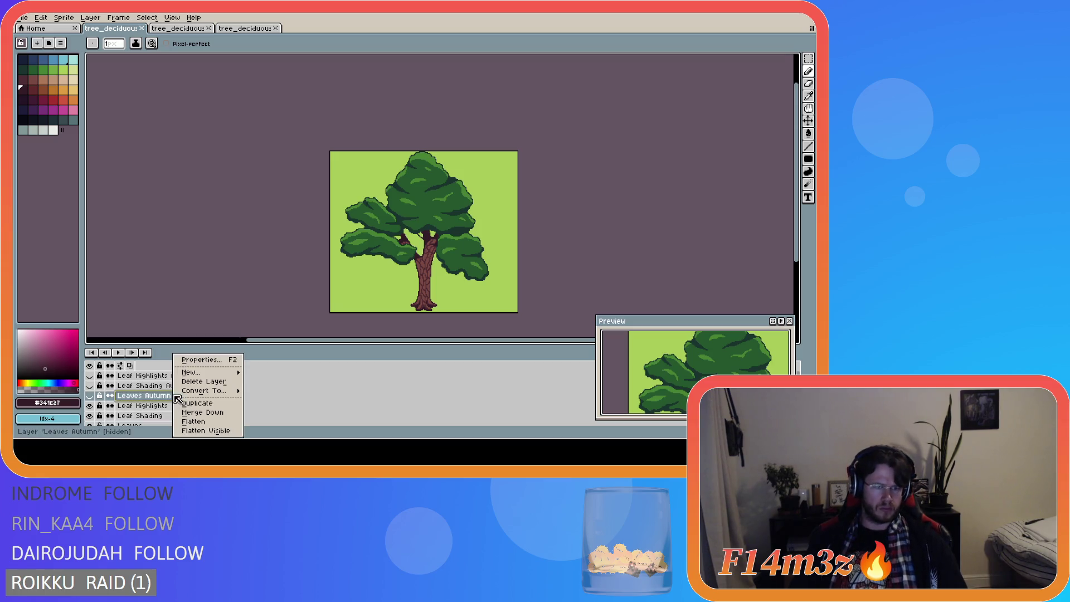
click(203, 411)
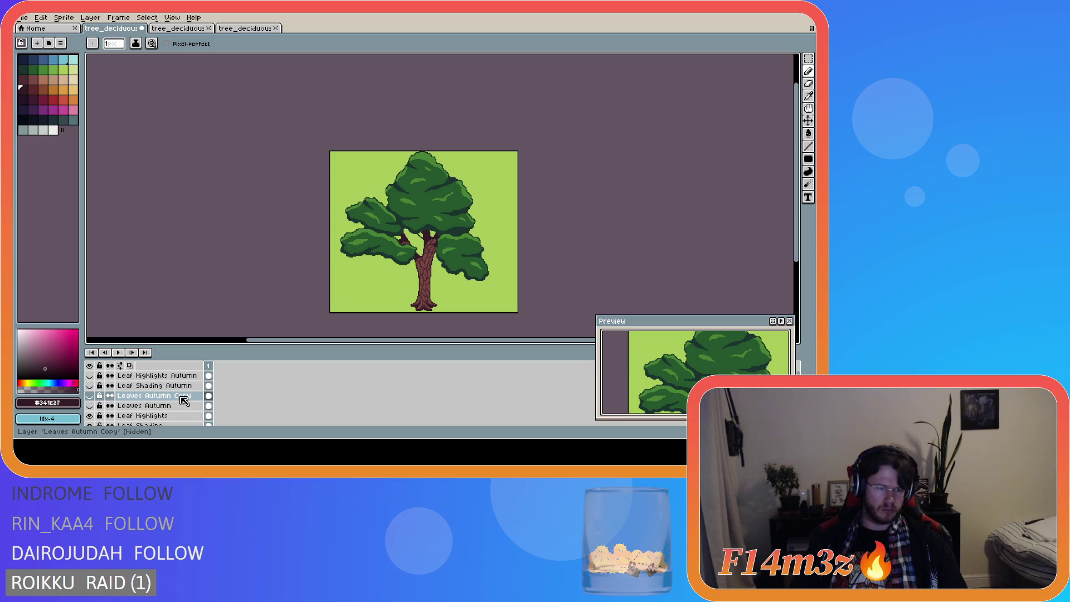
scroll(182, 399, down, 1)
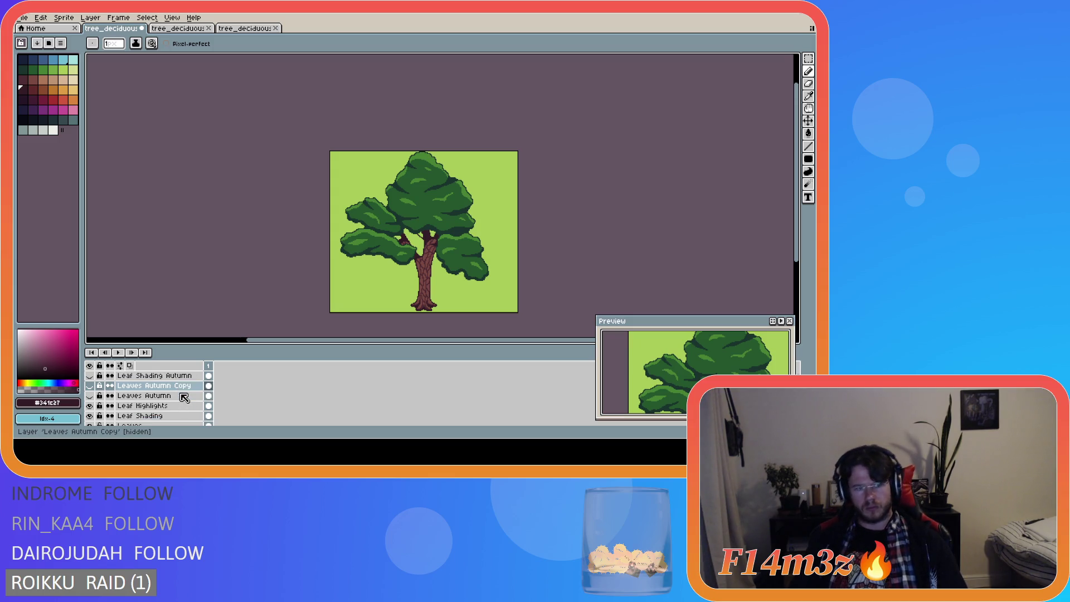
drag(184, 390, 187, 402)
scroll(188, 401, up, 1)
Step: Duplicate Leaf Shading Autumn and Leaf Highlights Autumn, dragging both copies below Leaves Autumn
click(190, 386)
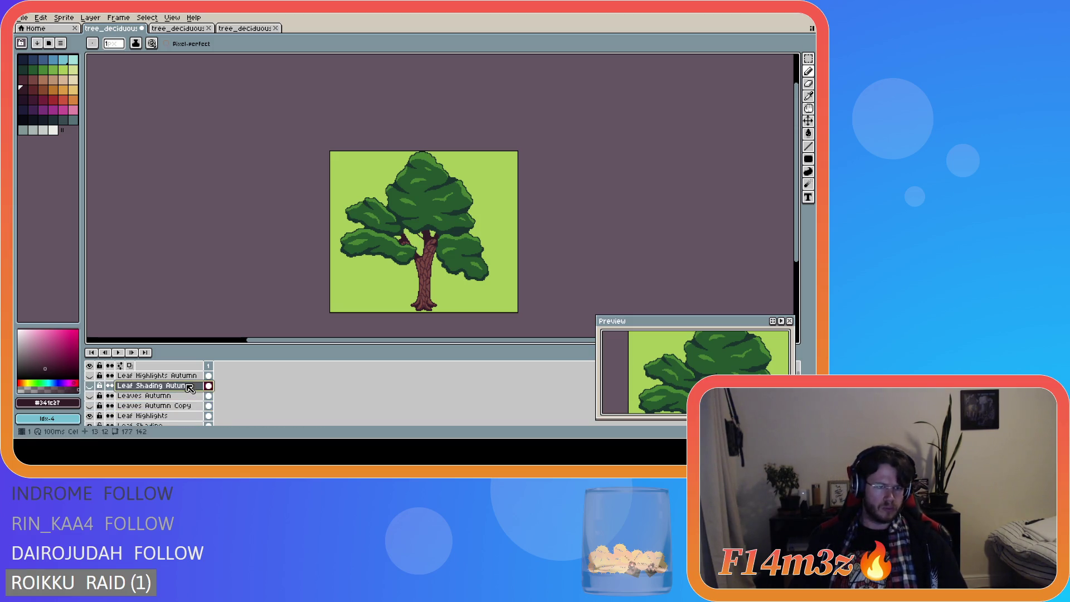
right_click(188, 390)
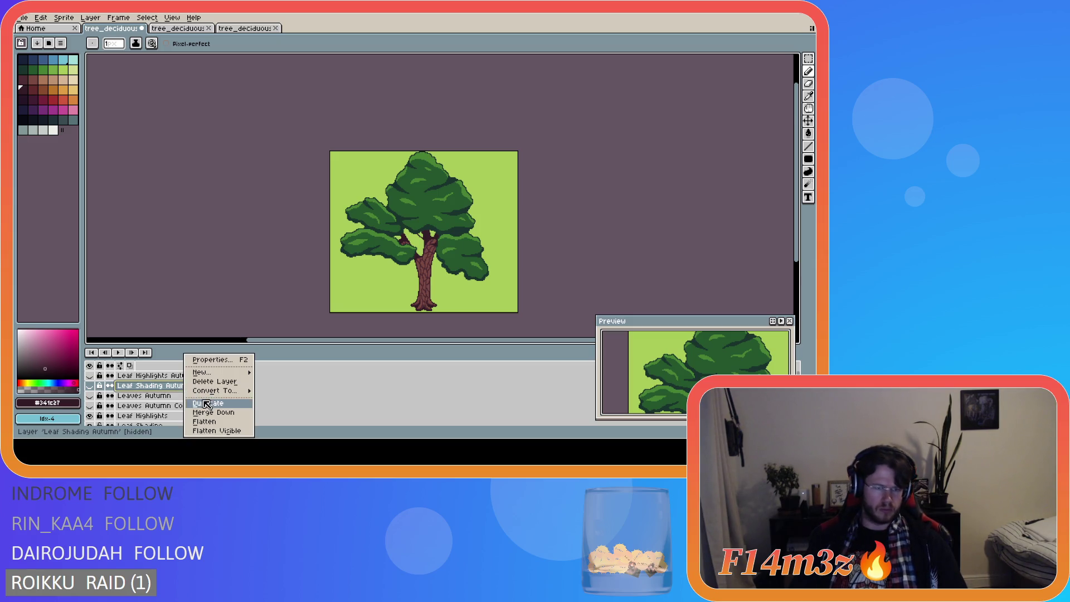
click(195, 405)
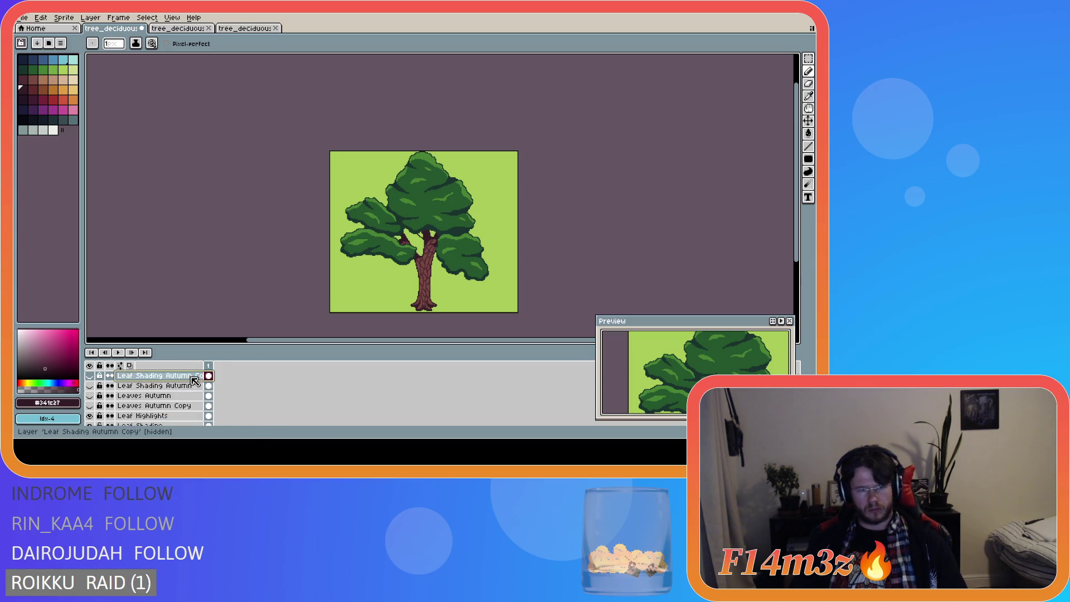
double_click(161, 376)
drag(191, 385, 192, 405)
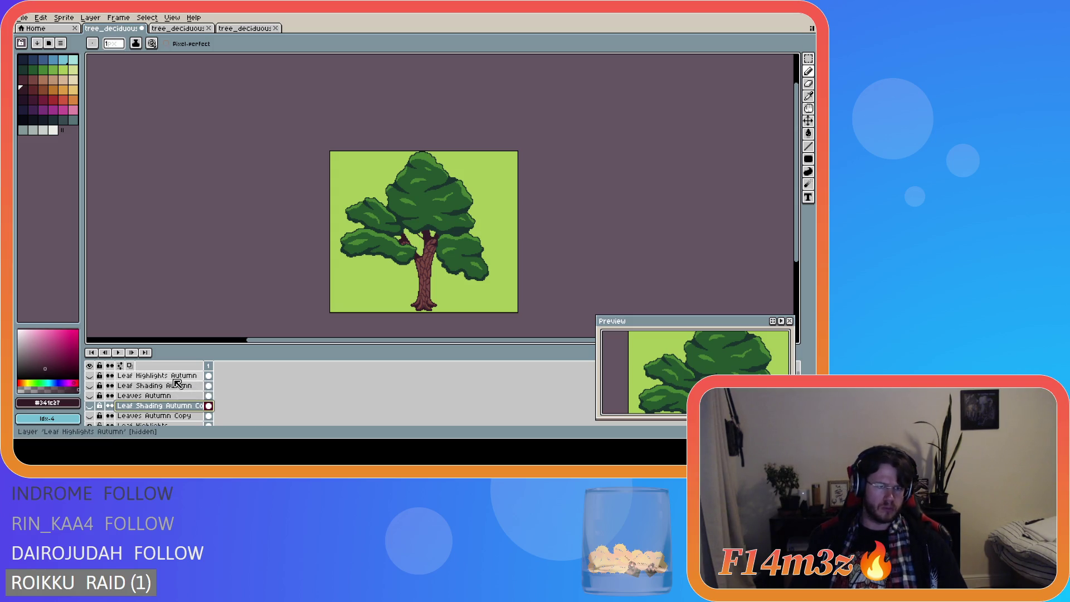
right_click(175, 381)
click(193, 405)
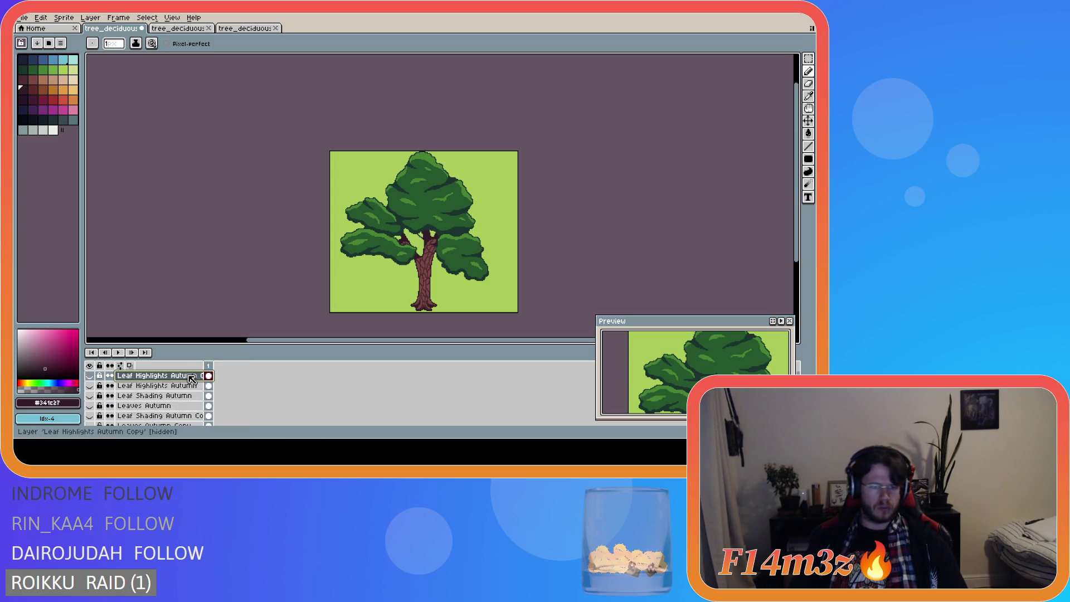
drag(187, 386, 195, 413)
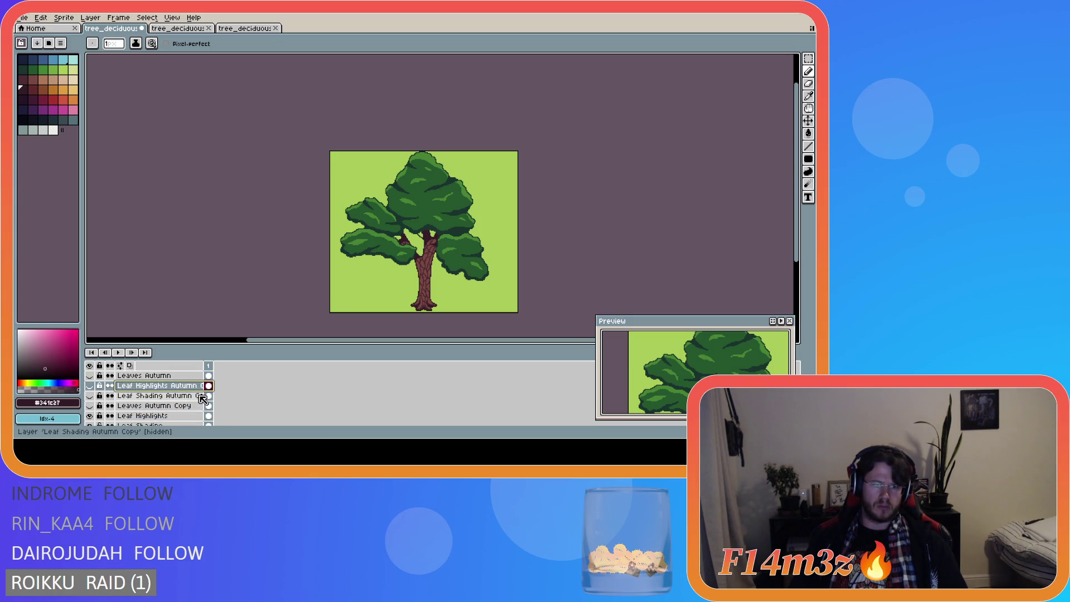
Step: Select the Leaves Autumn Copy layer
click(181, 406)
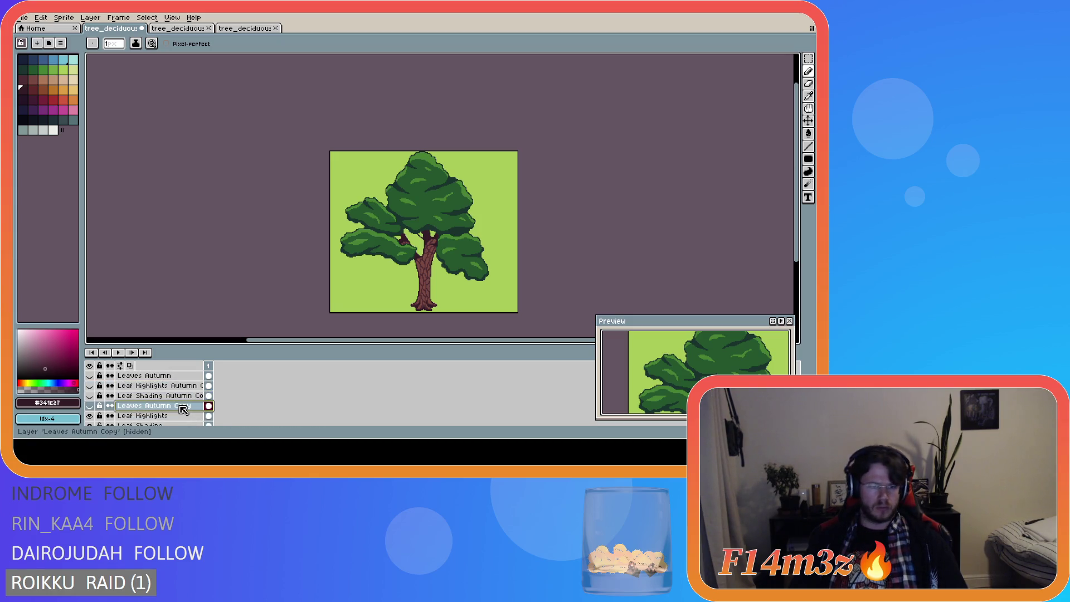
click(190, 387)
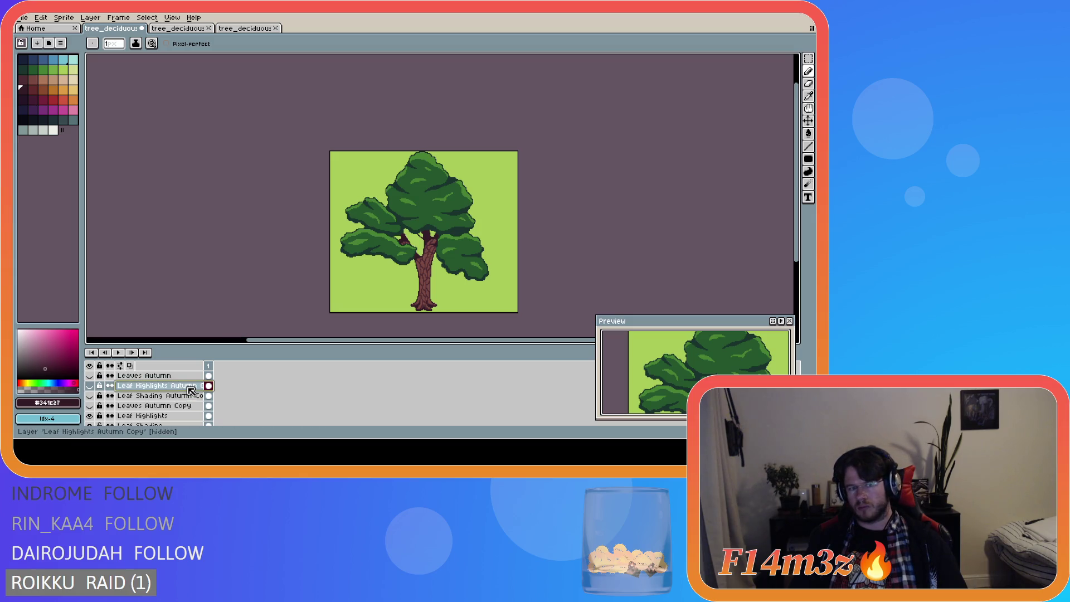
scroll(190, 391, down, 1)
scroll(190, 391, up, 1)
click(190, 406)
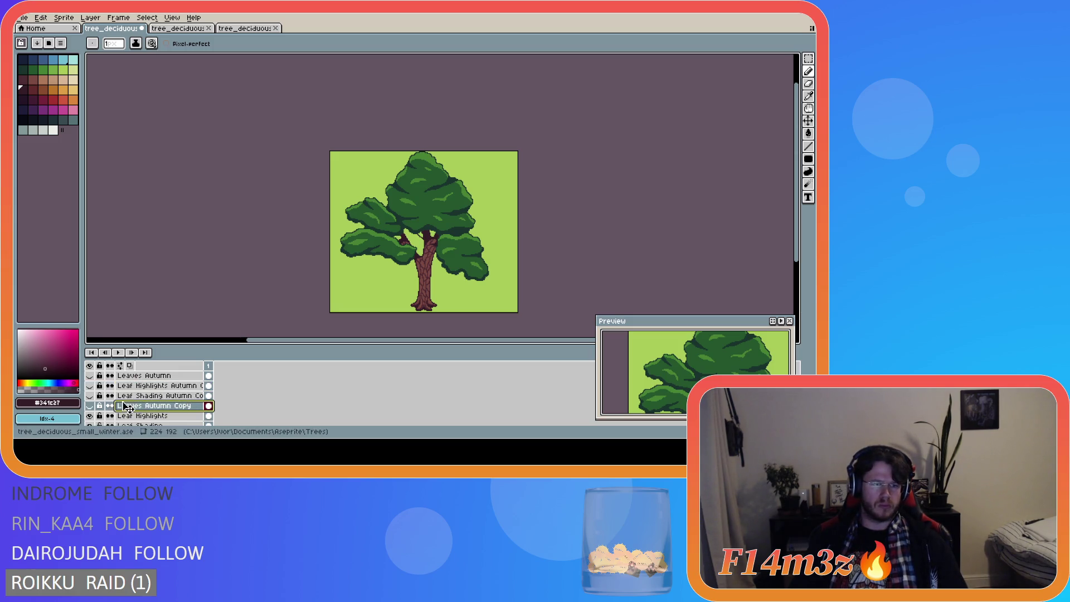
scroll(134, 401, up, 2)
scroll(141, 395, down, 2)
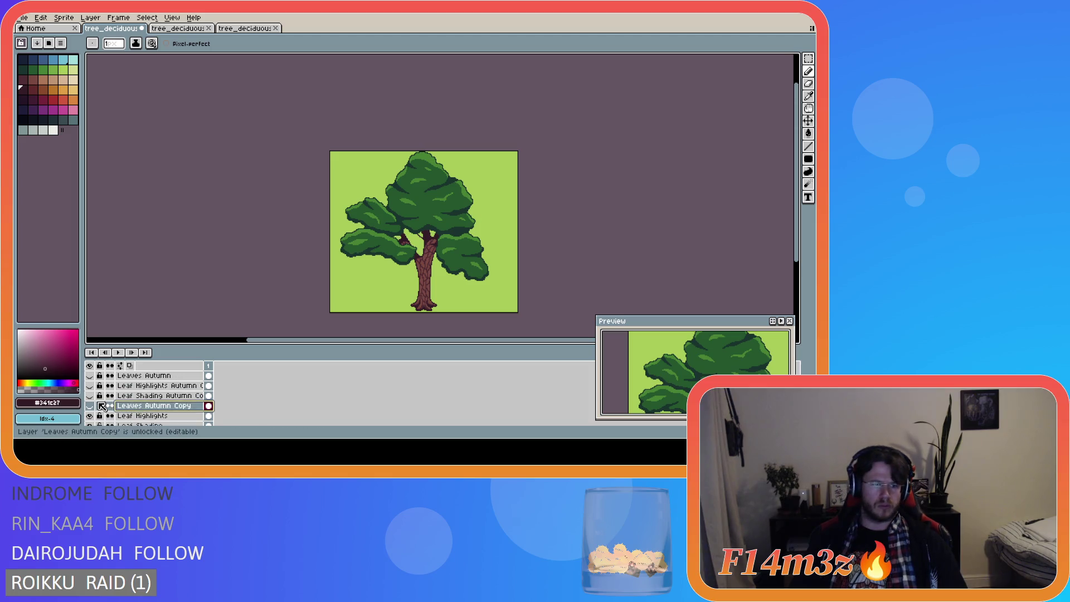
Step: Show the three copied layers and rename Leaves Autumn Copy to Leaves Spring
click(89, 406)
click(90, 396)
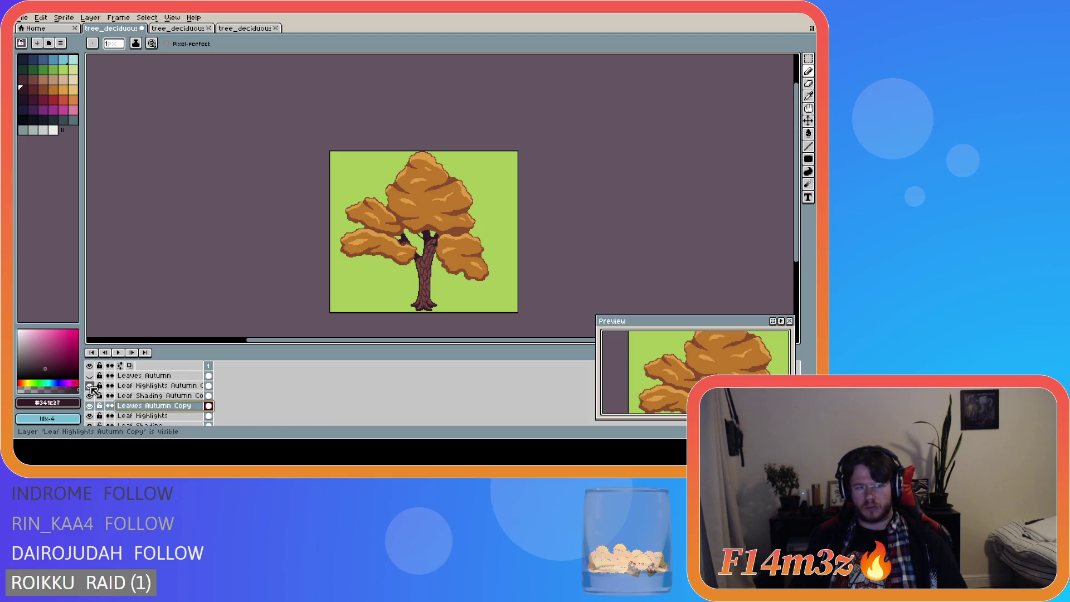
click(89, 386)
double_click(159, 409)
drag(454, 214, 405, 213)
text(Spring)
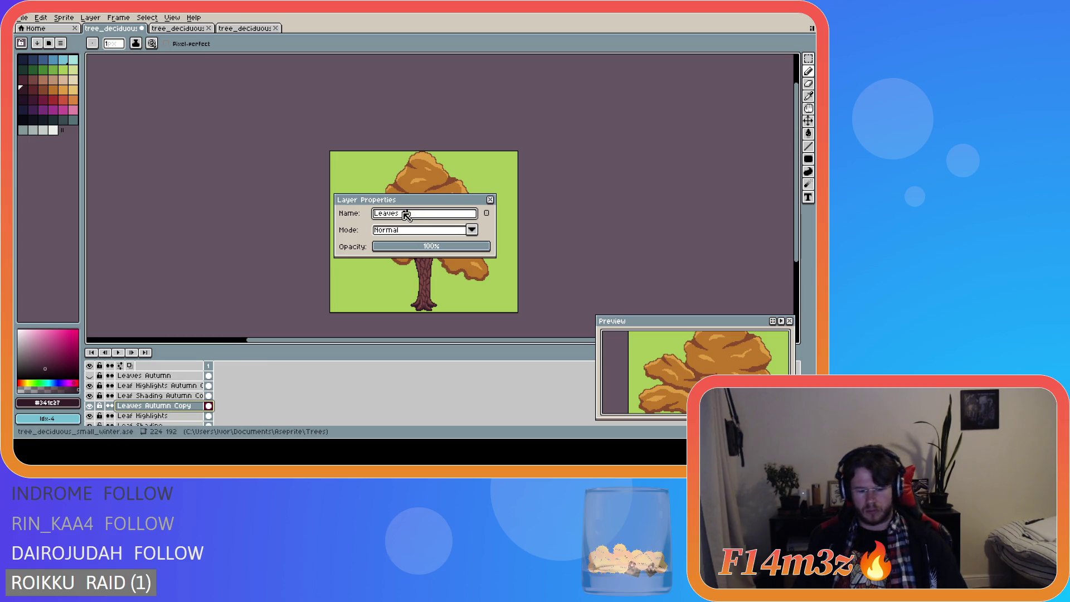
key(Return)
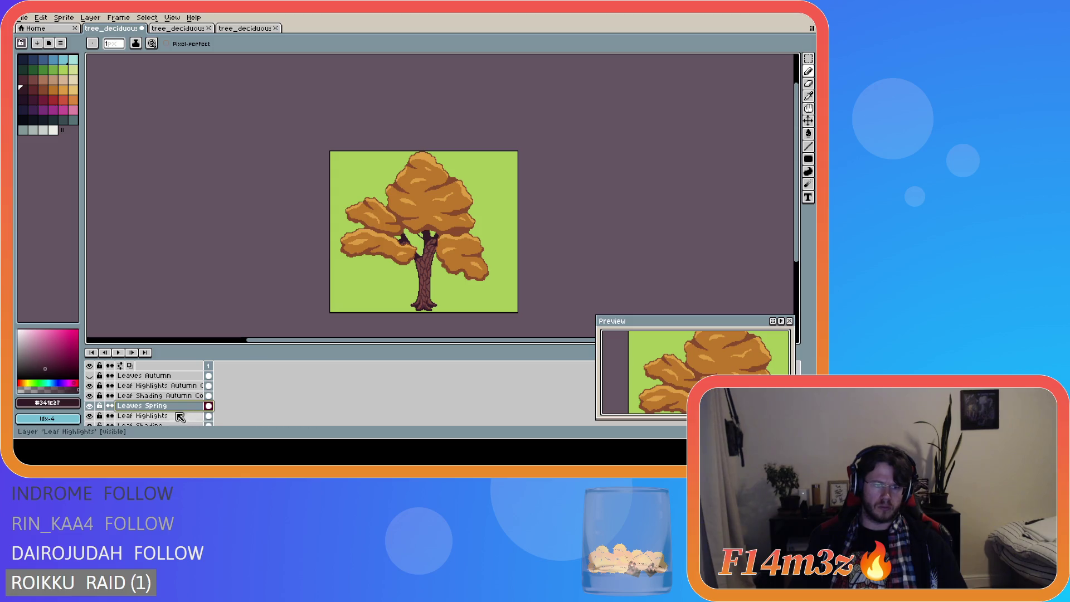
Step: Rename the other copies Leaf Shading Spring and Leaf Highlights Spring, then hide them
double_click(159, 395)
click(421, 214)
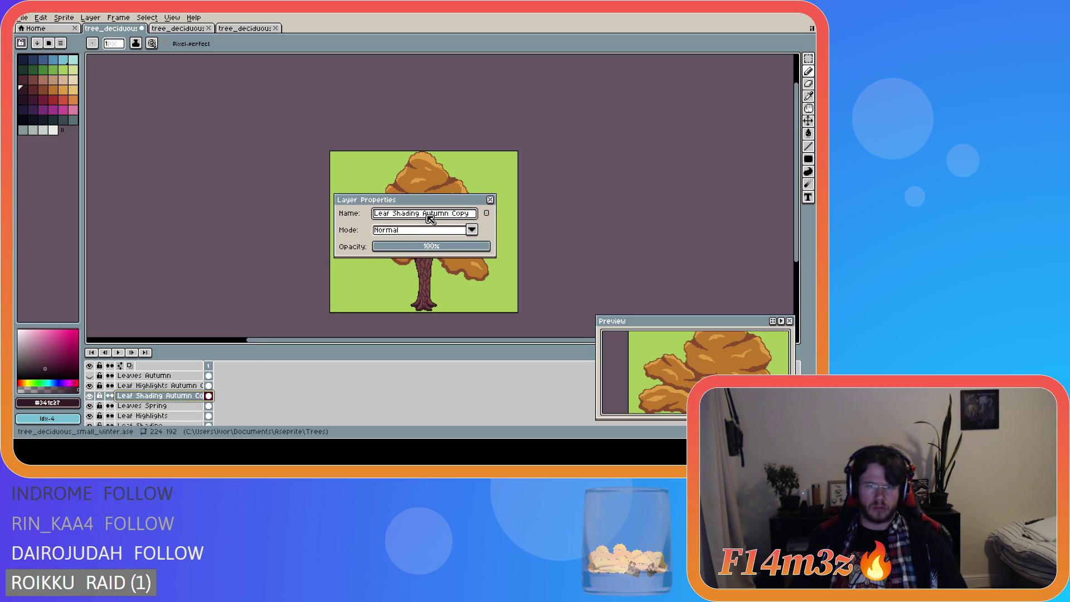
drag(422, 214, 478, 217)
text(Spring)
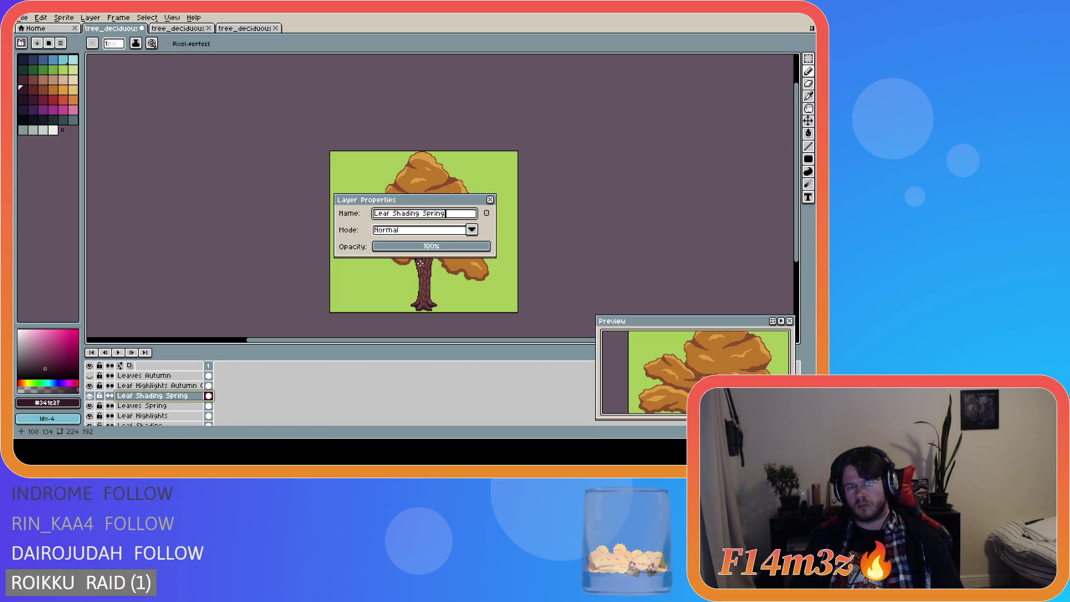
key(Return)
double_click(179, 385)
drag(423, 214, 476, 218)
text(Spring)
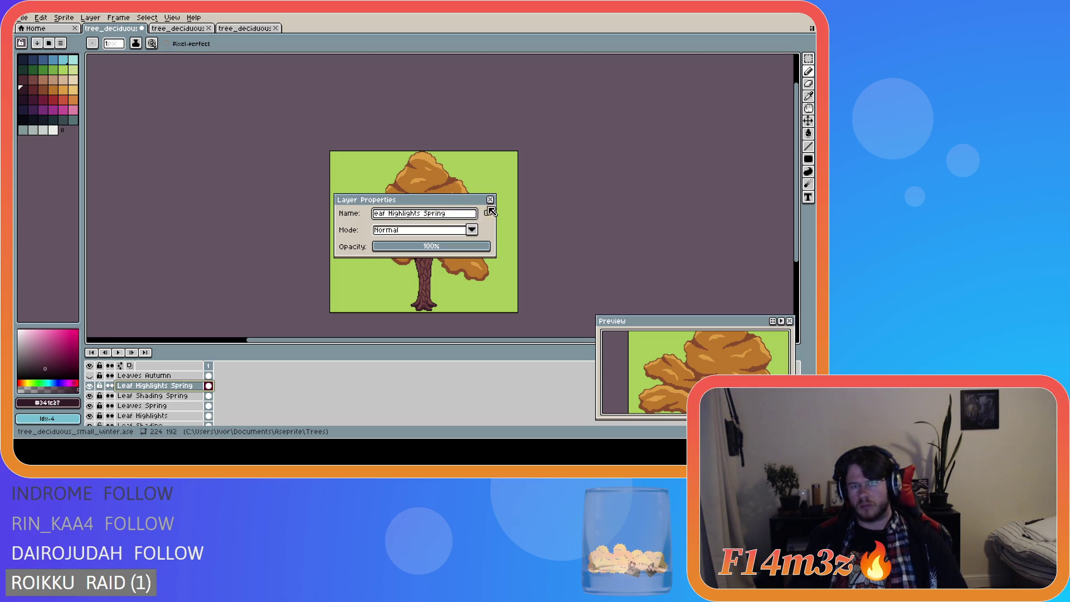
click(489, 199)
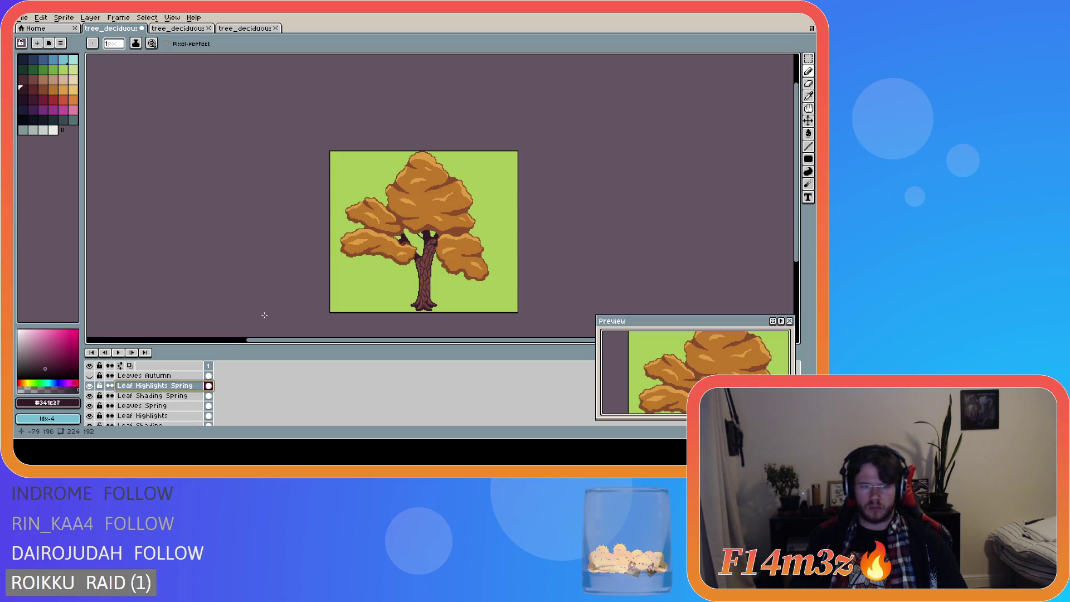
click(196, 403)
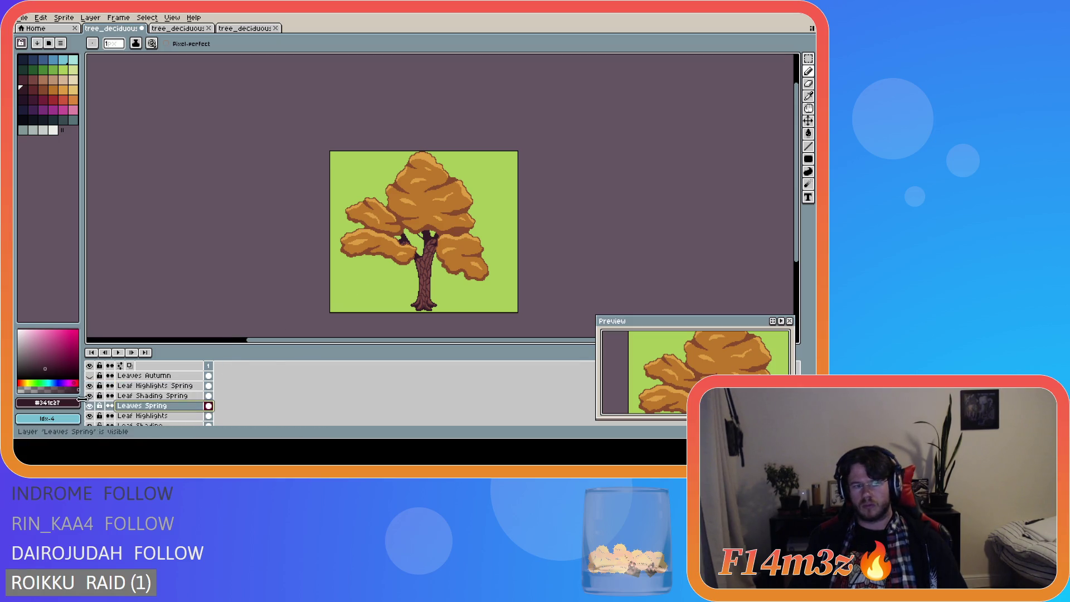
Step: Sample a leaf green from the original green Leaves layer
drag(90, 395, 93, 385)
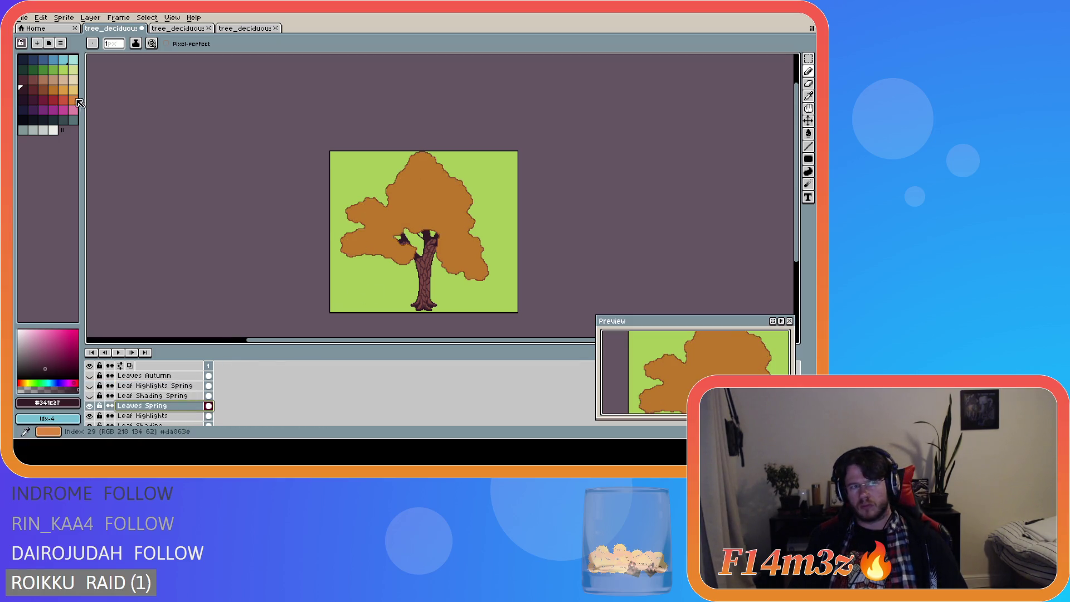
scroll(91, 401, down, 2)
click(90, 385)
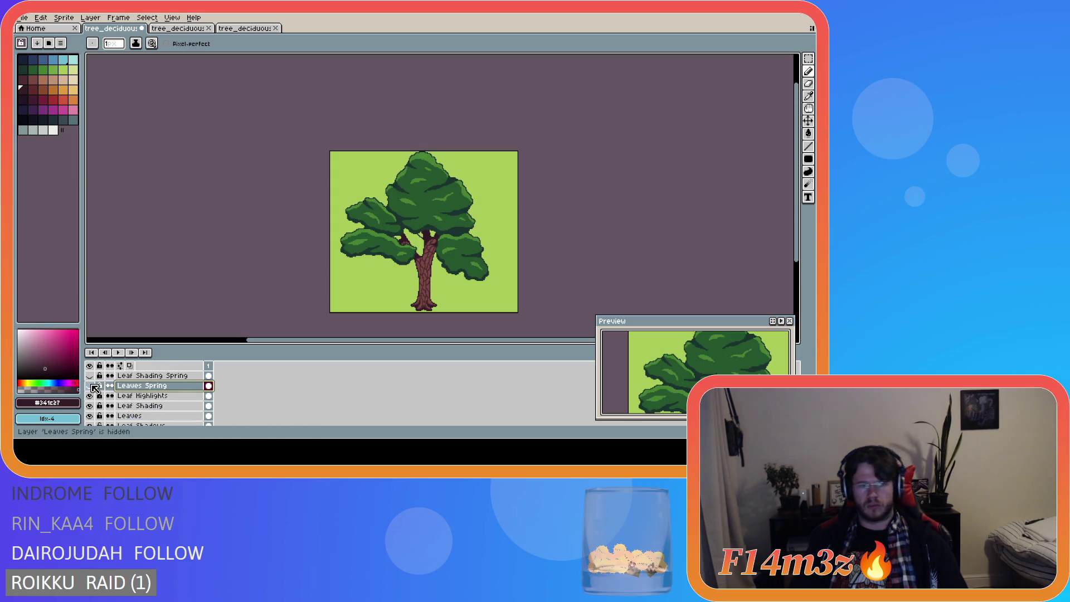
scroll(133, 410, down, 1)
click(133, 409)
scroll(379, 255, up, 3)
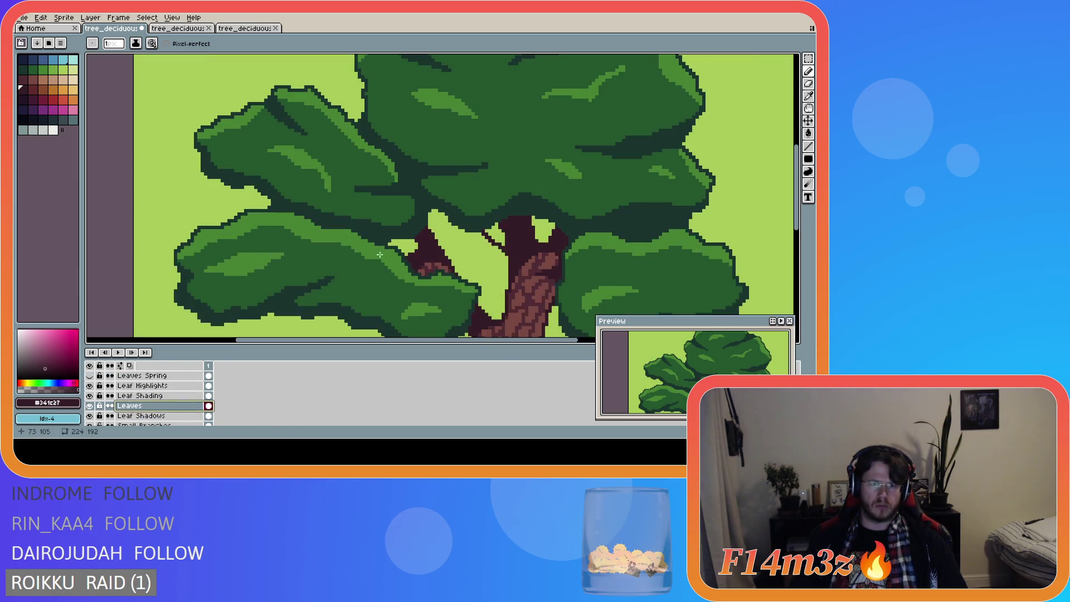
key(i)
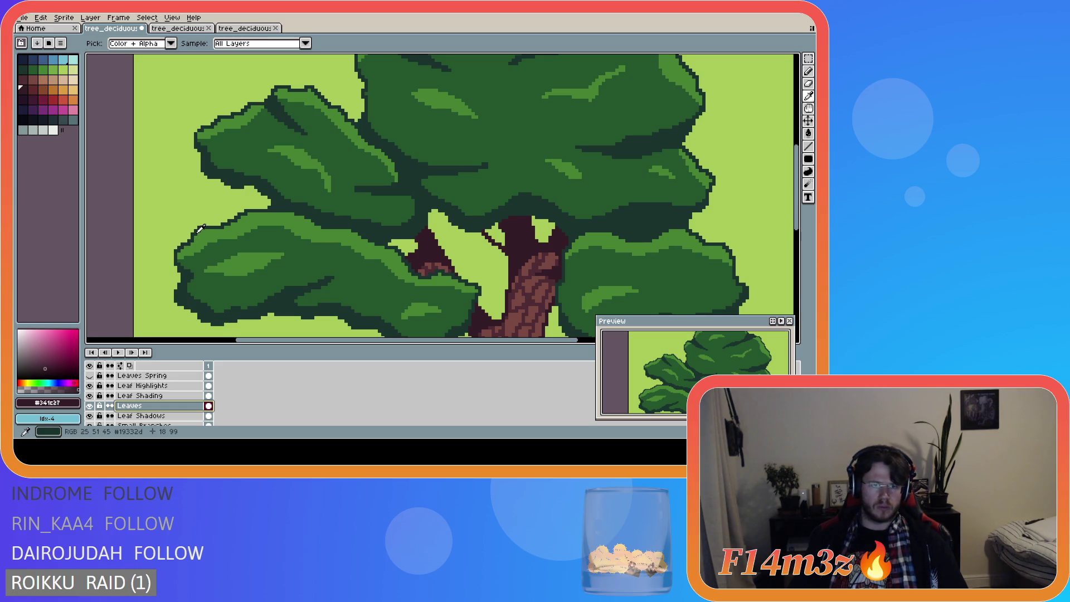
click(197, 229)
key(b)
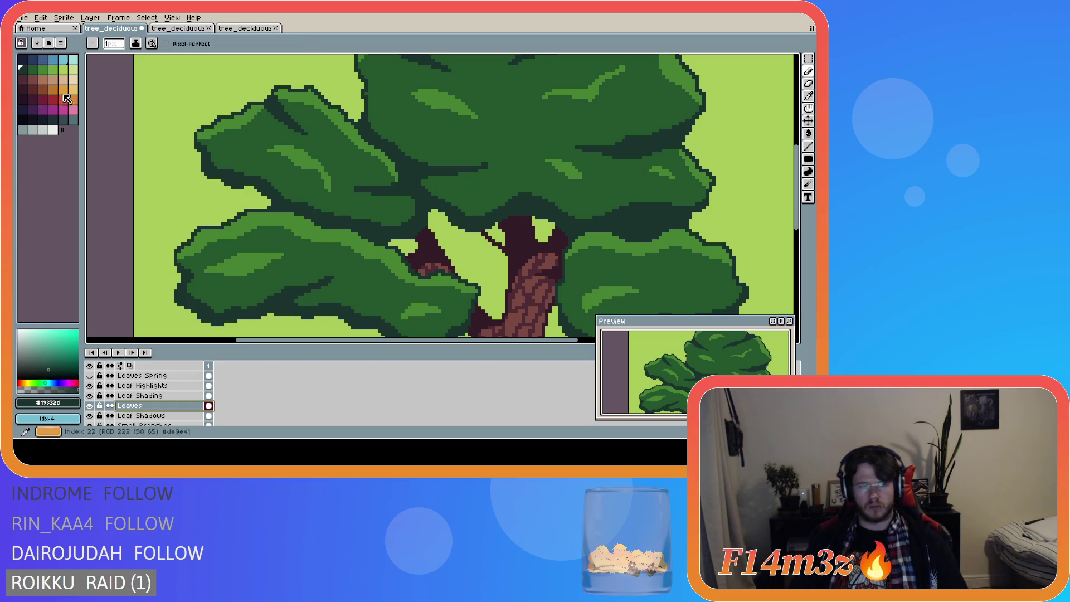
Step: Show Leaves Spring and paint-bucket its outline and orange leaf mass green
scroll(111, 401, up, 1)
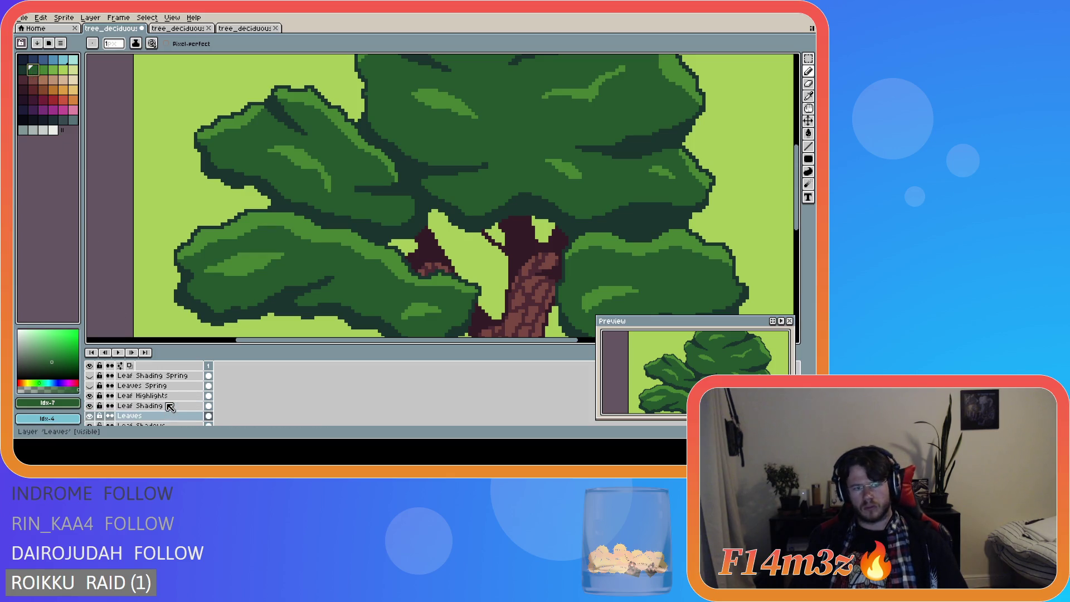
click(89, 385)
click(134, 386)
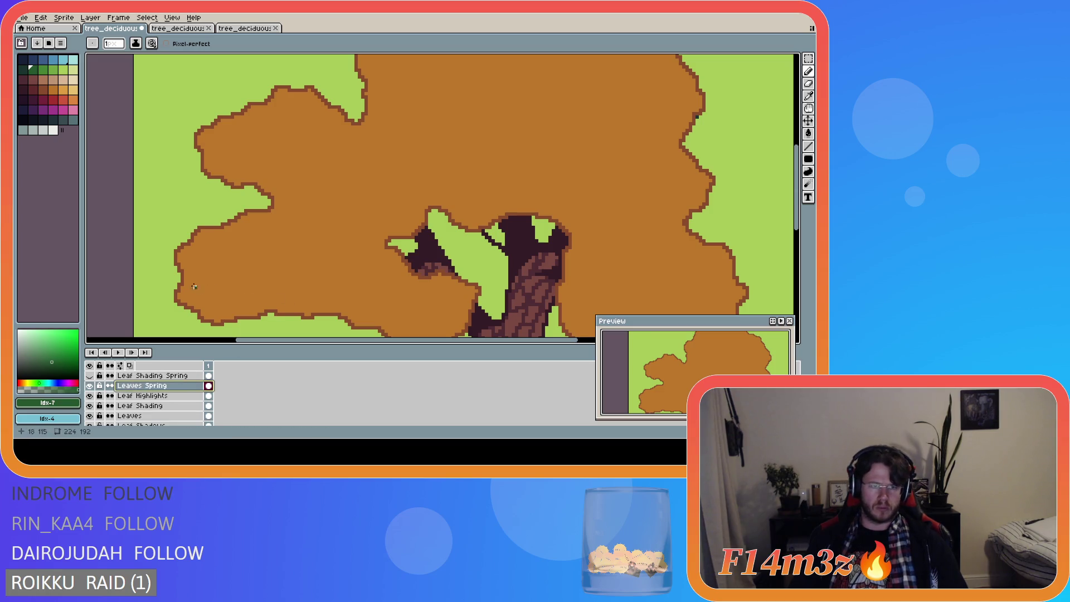
key(g)
click(251, 308)
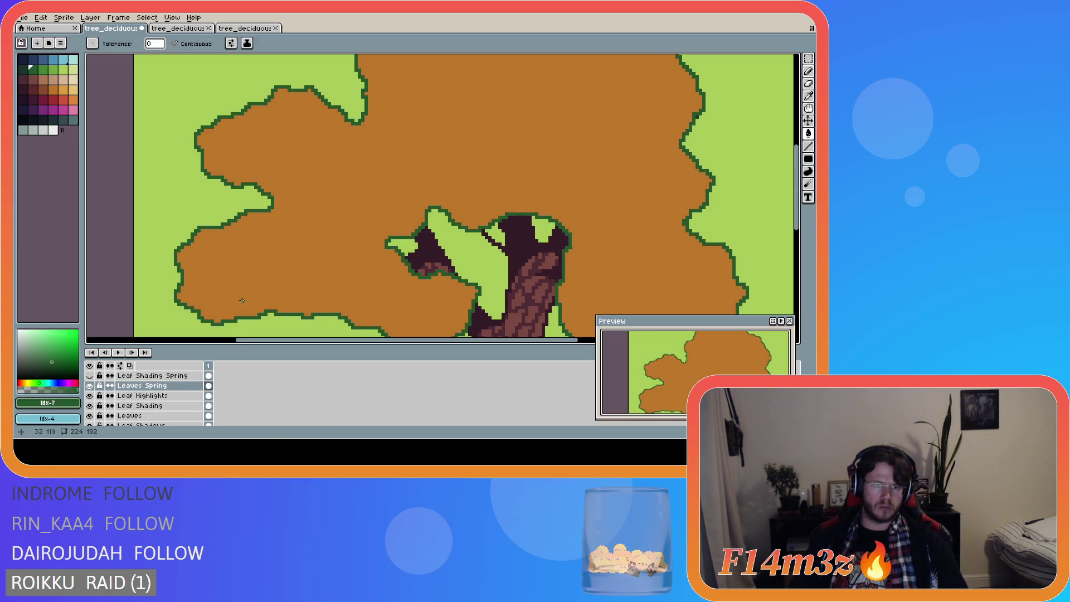
click(42, 69)
click(327, 253)
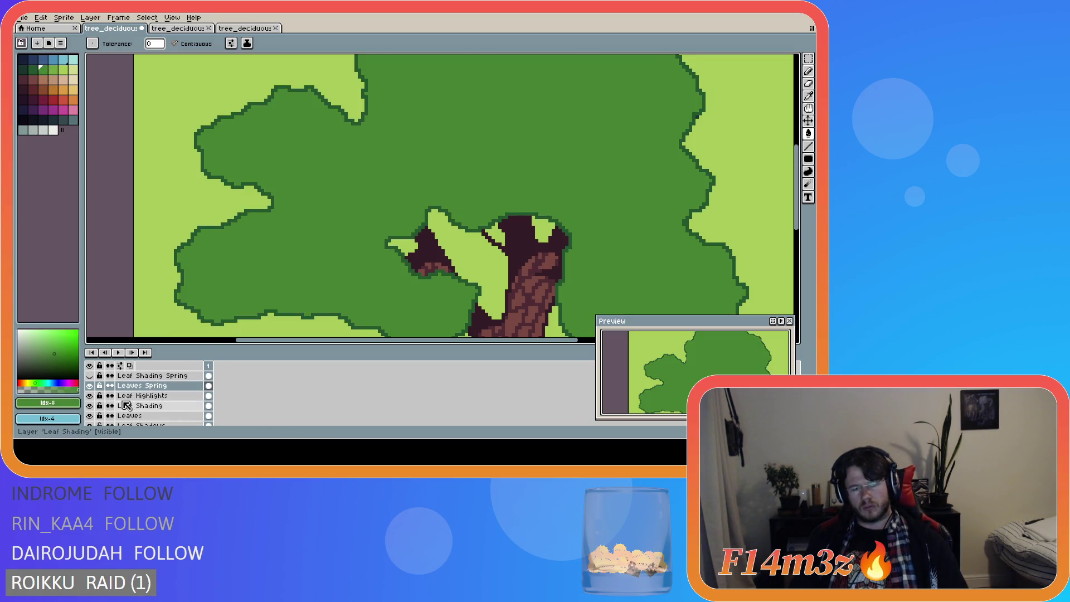
scroll(129, 402, up, 1)
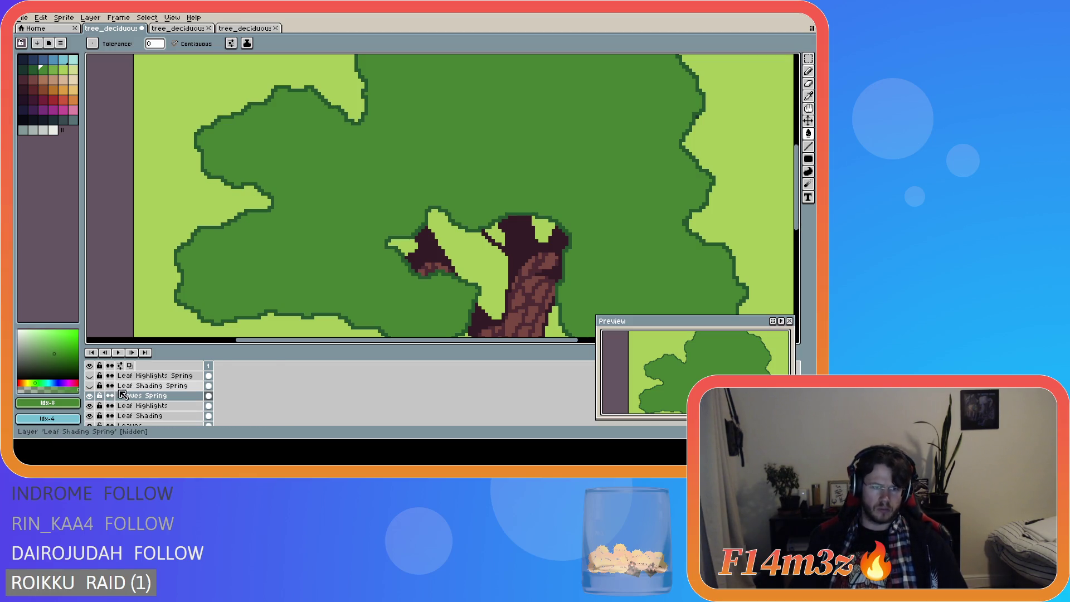
key(i)
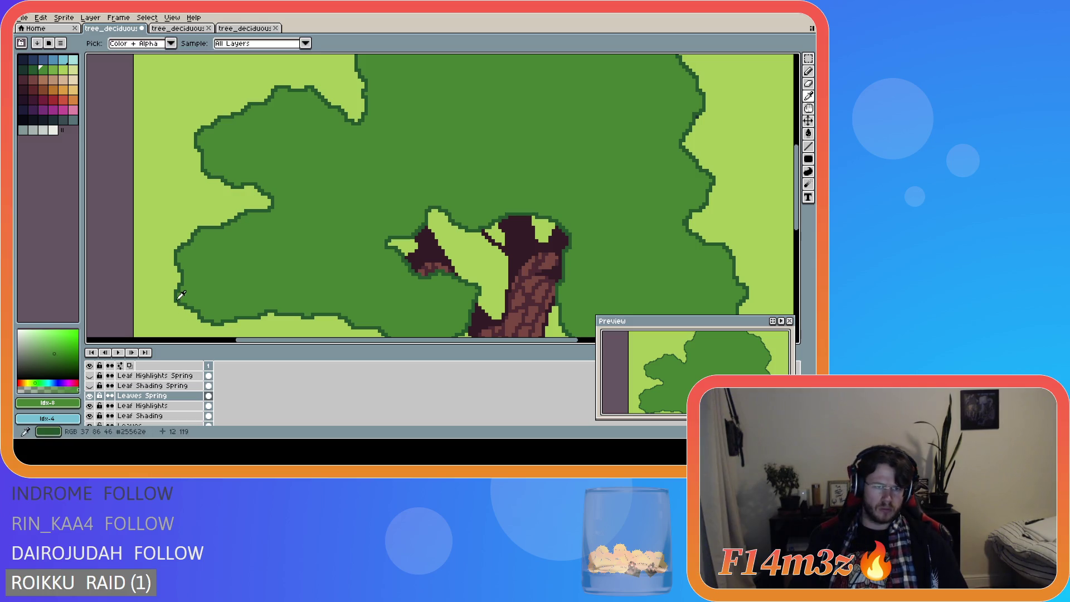
alt+click(179, 293)
Step: Show Leaf Shading Spring and fill the left, upper and branch brown shading dark green
click(150, 386)
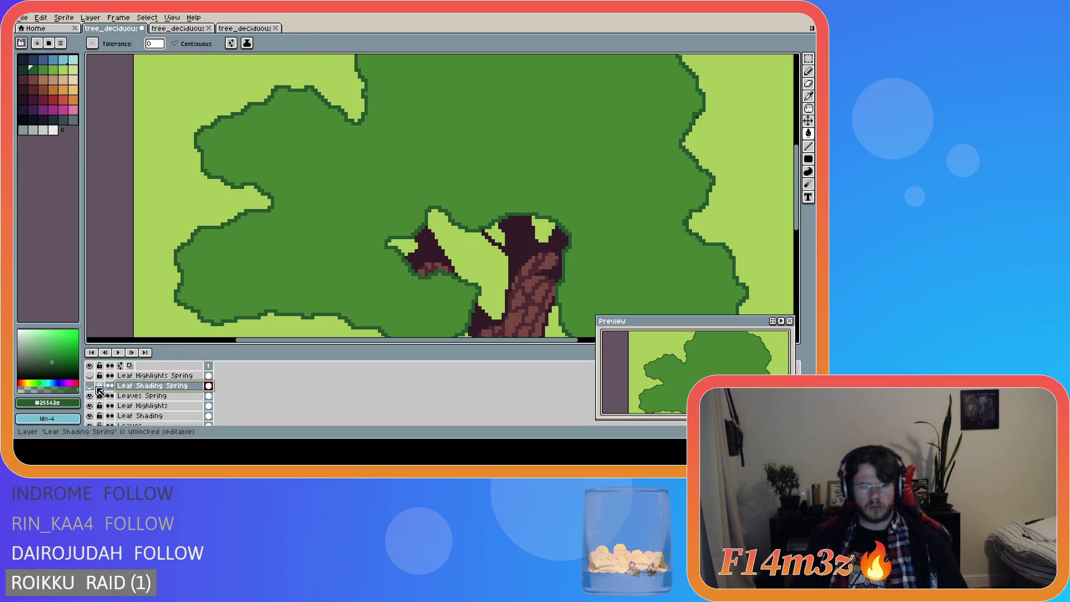
click(91, 385)
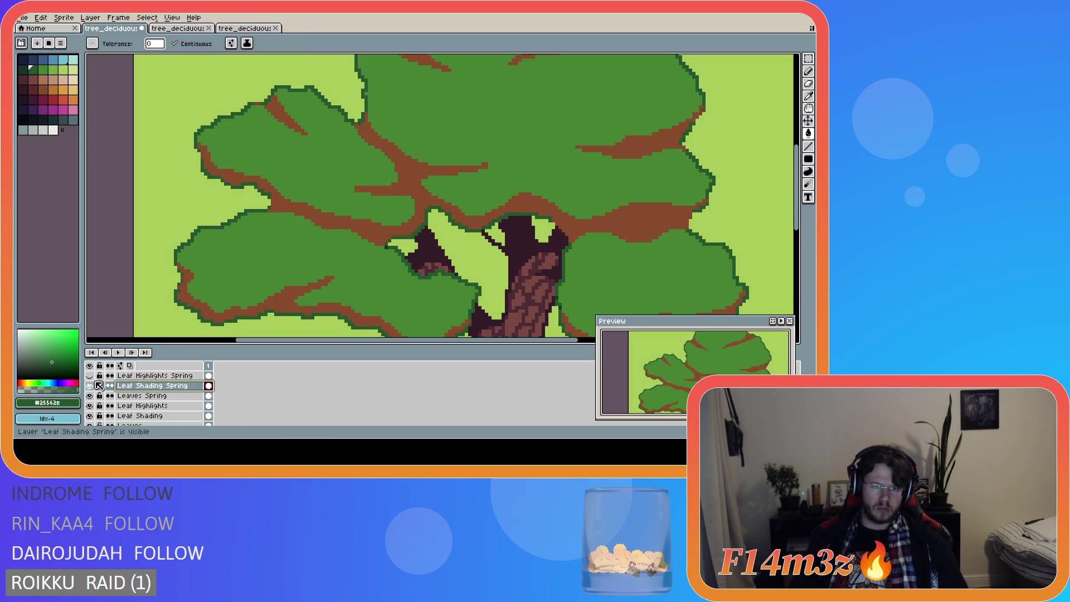
click(281, 300)
click(391, 233)
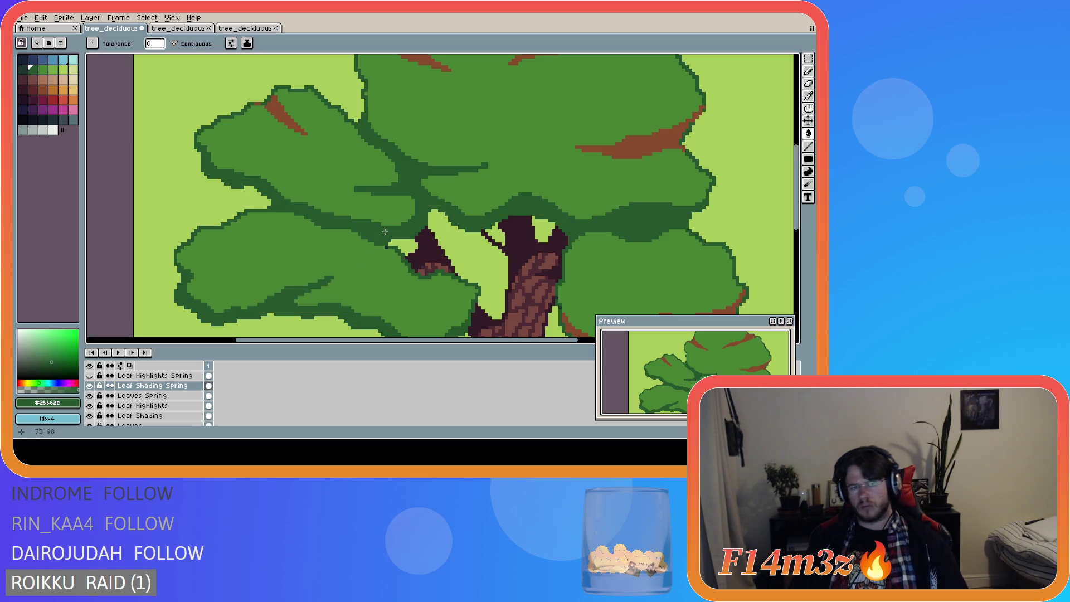
click(293, 125)
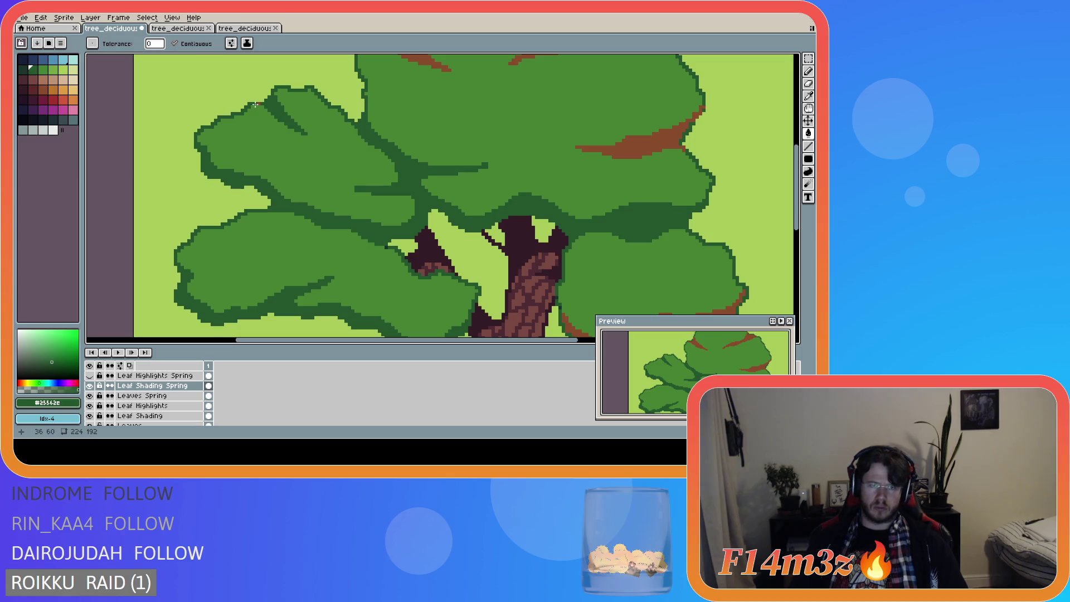
click(417, 59)
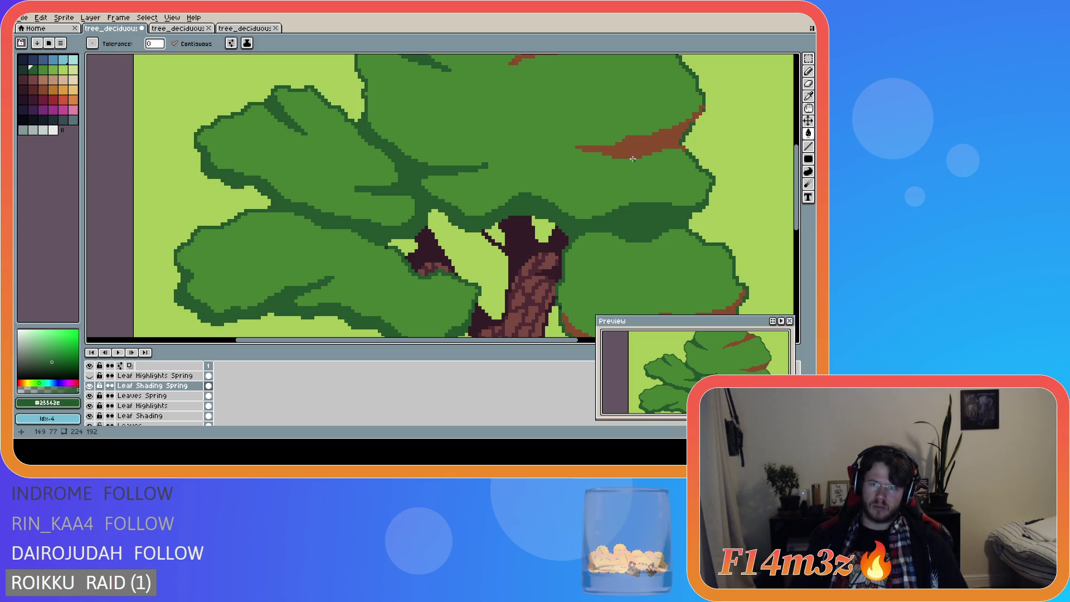
click(635, 146)
Step: Fill the remaining brown shading at the treetop and right foliage dark green
mouse_move(792, 158)
mouse_down()
mouse_move(791, 115)
mouse_move(795, 226)
mouse_up()
click(478, 114)
click(694, 189)
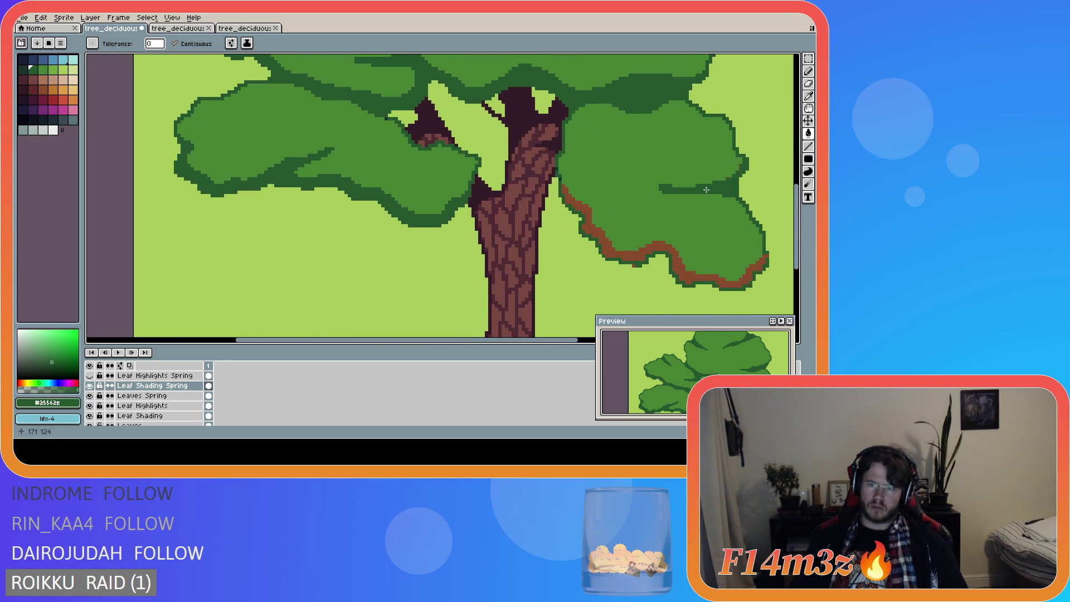
click(603, 238)
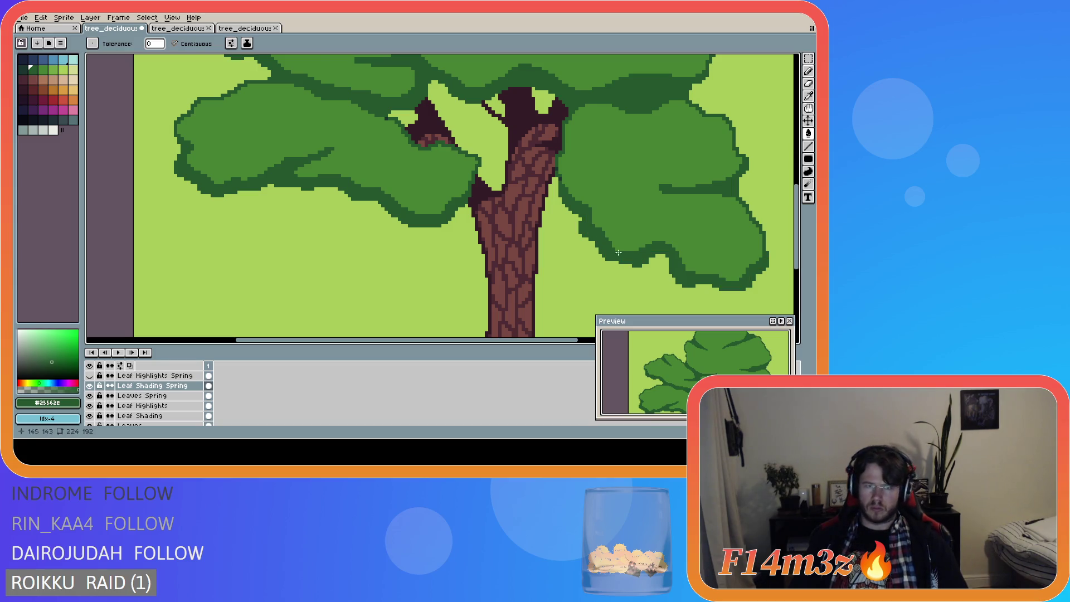
scroll(617, 252, down, 1)
scroll(617, 253, up, 1)
mouse_move(799, 244)
mouse_down()
mouse_move(783, 151)
mouse_move(771, 232)
mouse_up()
scroll(477, 312, down, 2)
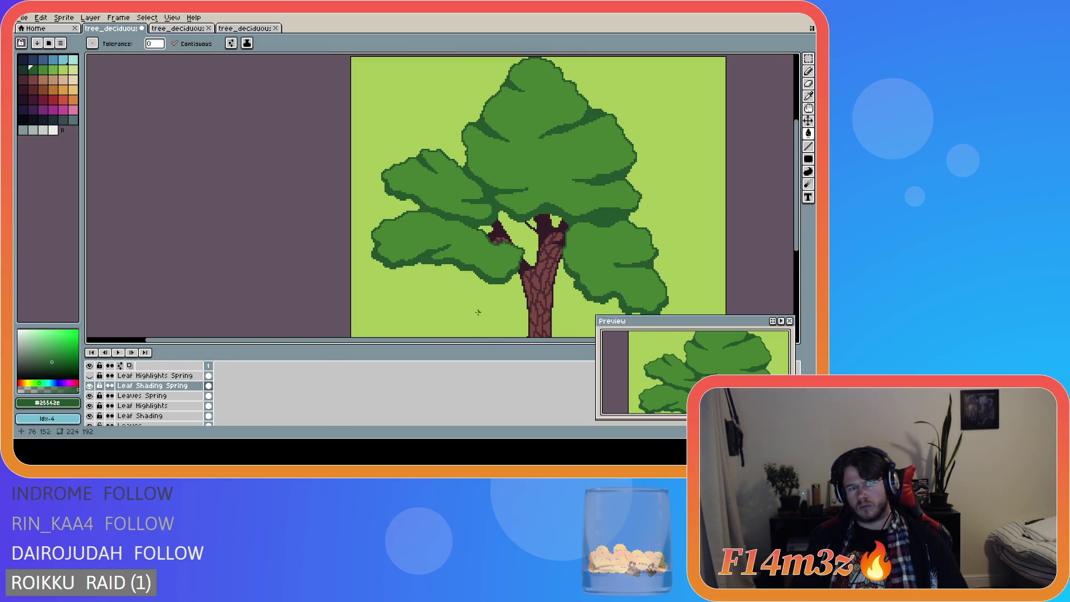
Step: Show Leaf Highlights Spring and recolour the left and upper orange highlights light green
click(89, 375)
click(150, 376)
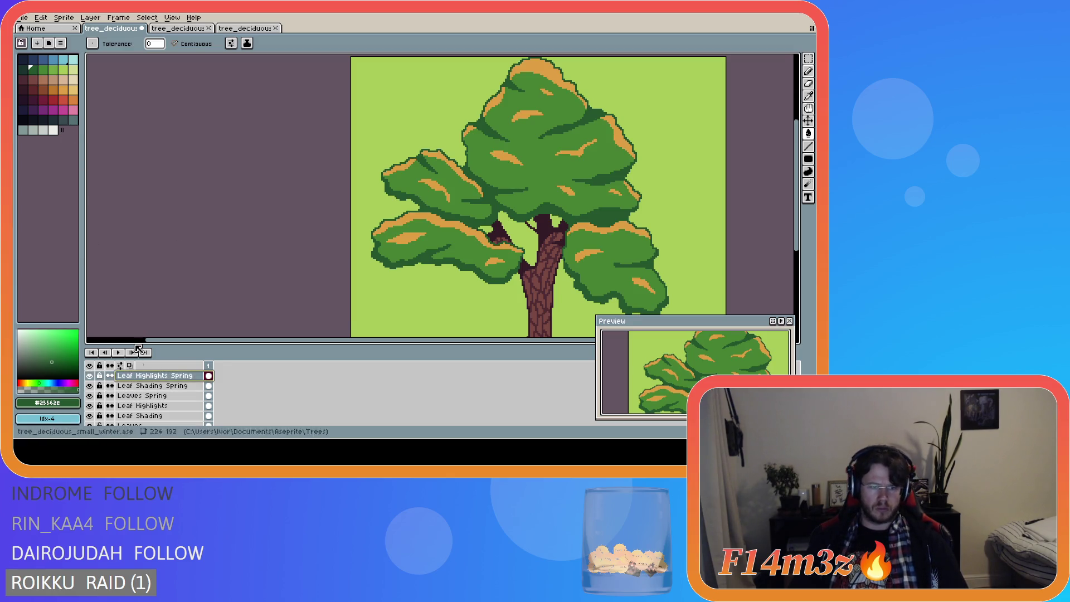
alt+click(516, 187)
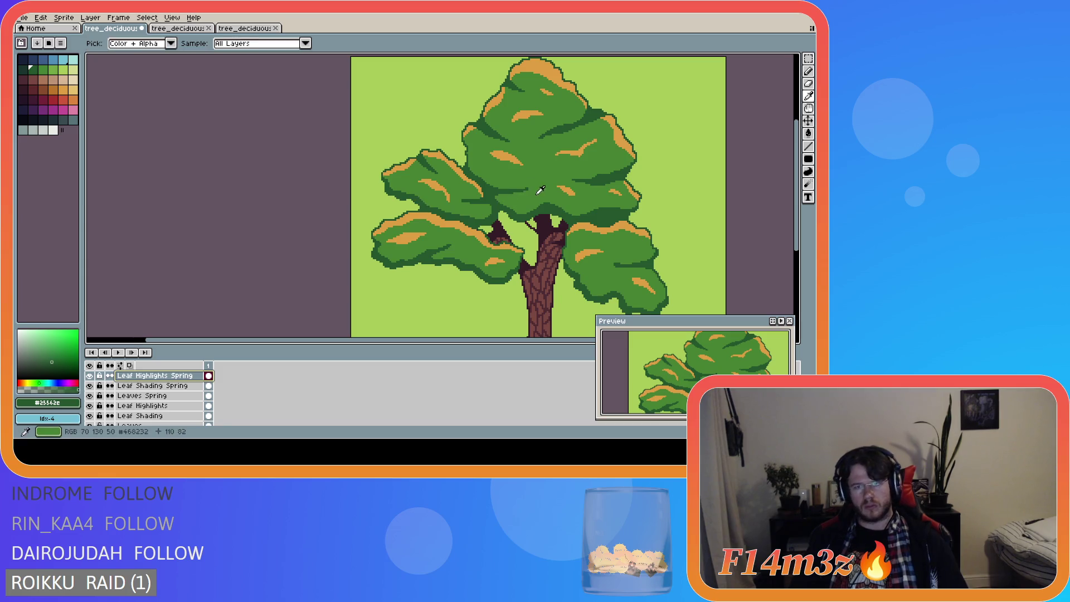
click(53, 69)
click(437, 221)
click(409, 237)
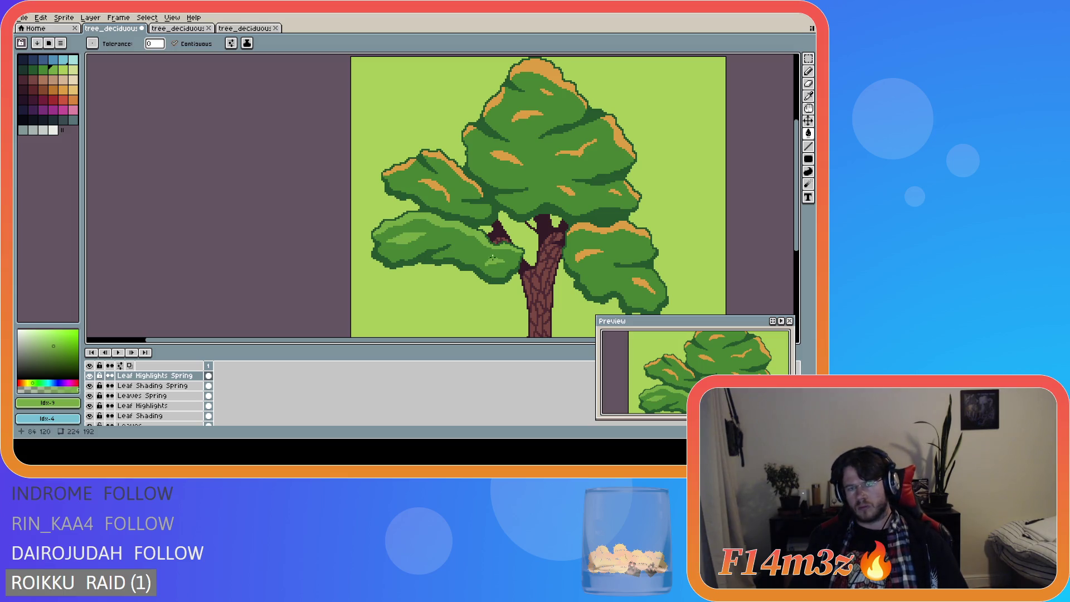
click(434, 182)
click(440, 159)
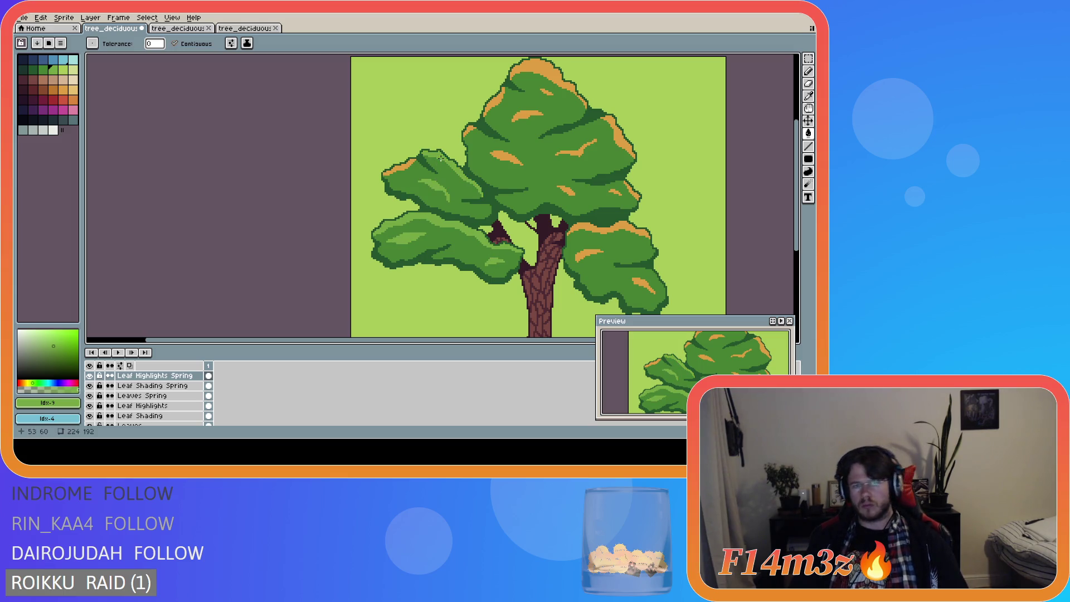
click(406, 165)
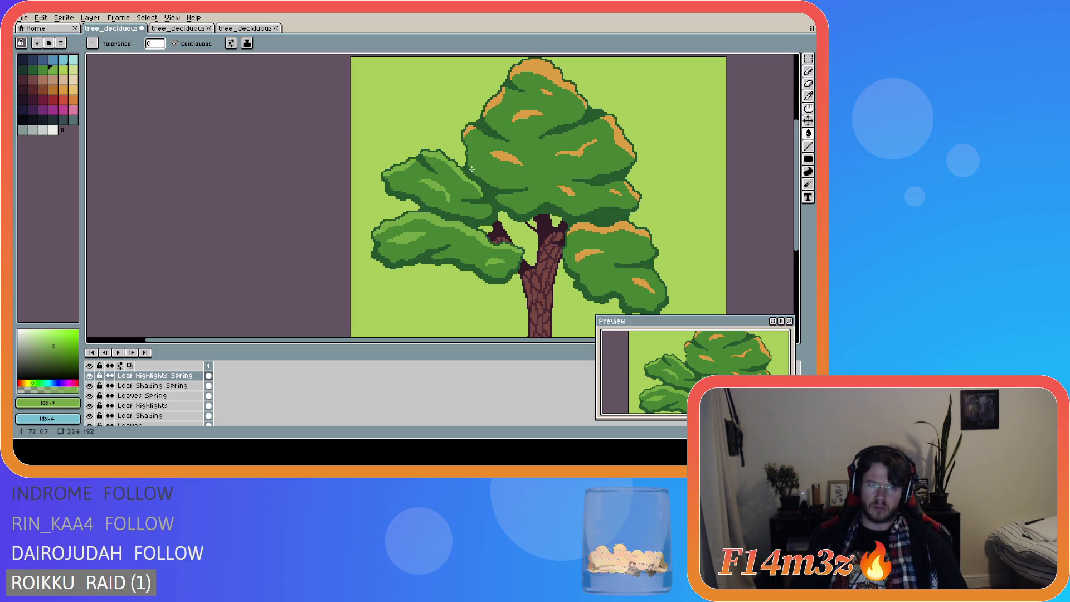
click(504, 154)
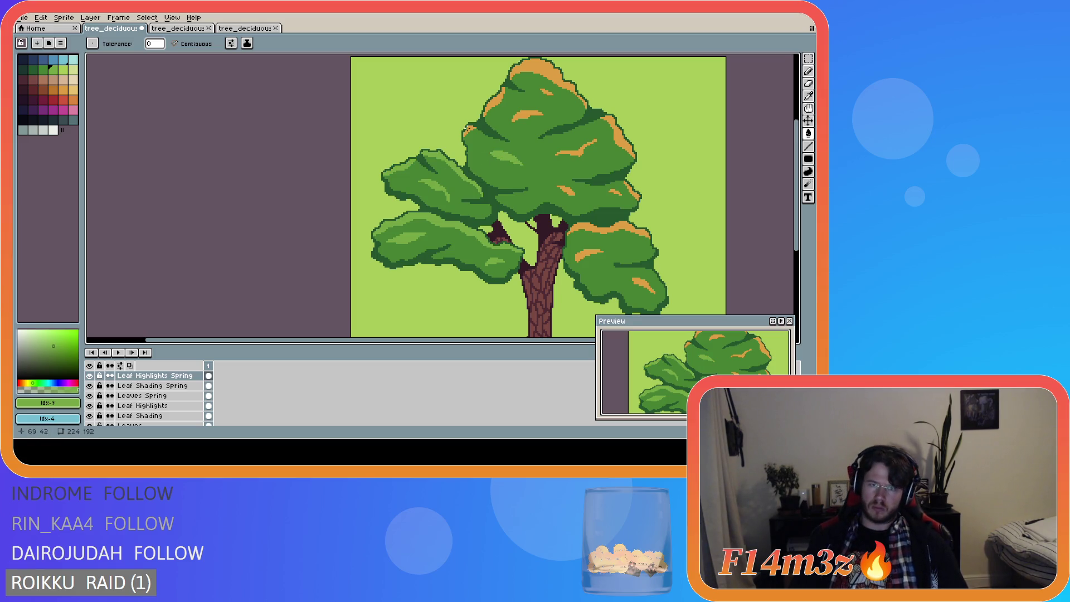
click(526, 116)
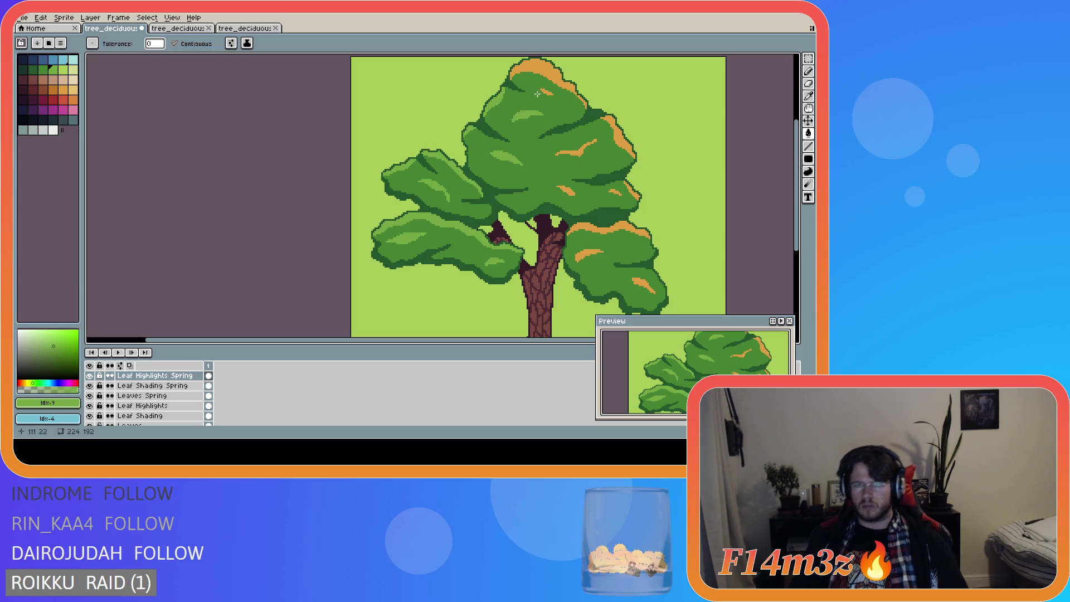
click(539, 66)
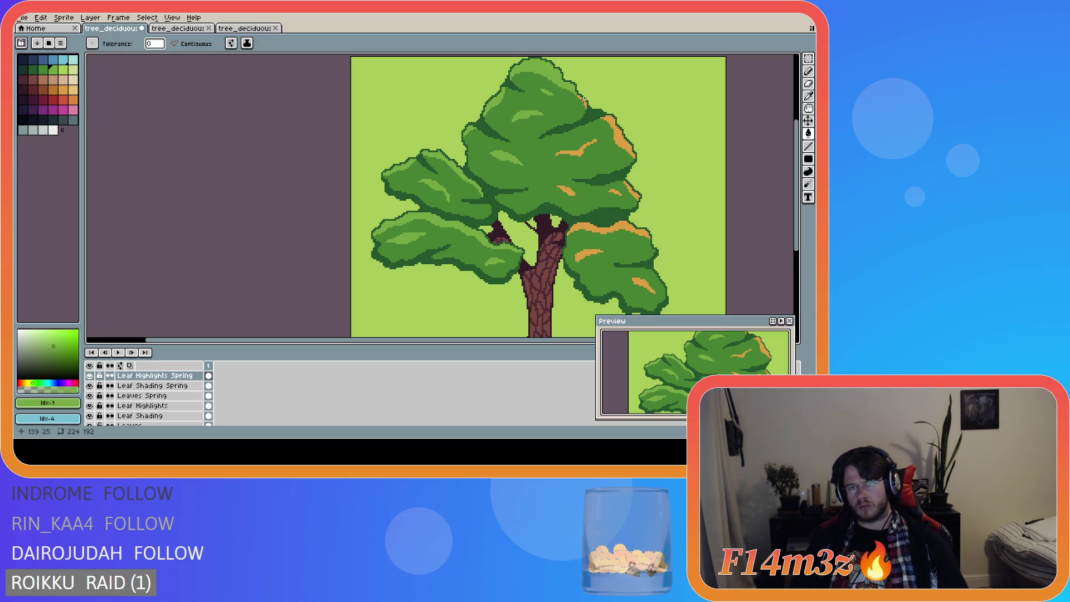
Step: Recolour the remaining top, middle and right-side orange highlights light green
scroll(585, 103, up, 2)
click(585, 103)
click(636, 137)
click(580, 202)
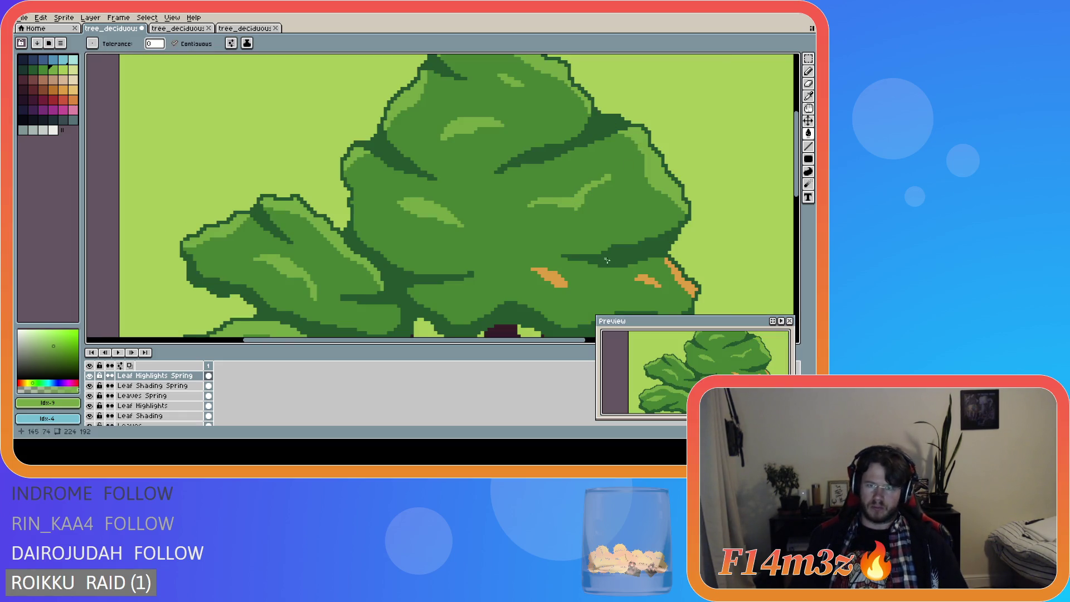
click(559, 283)
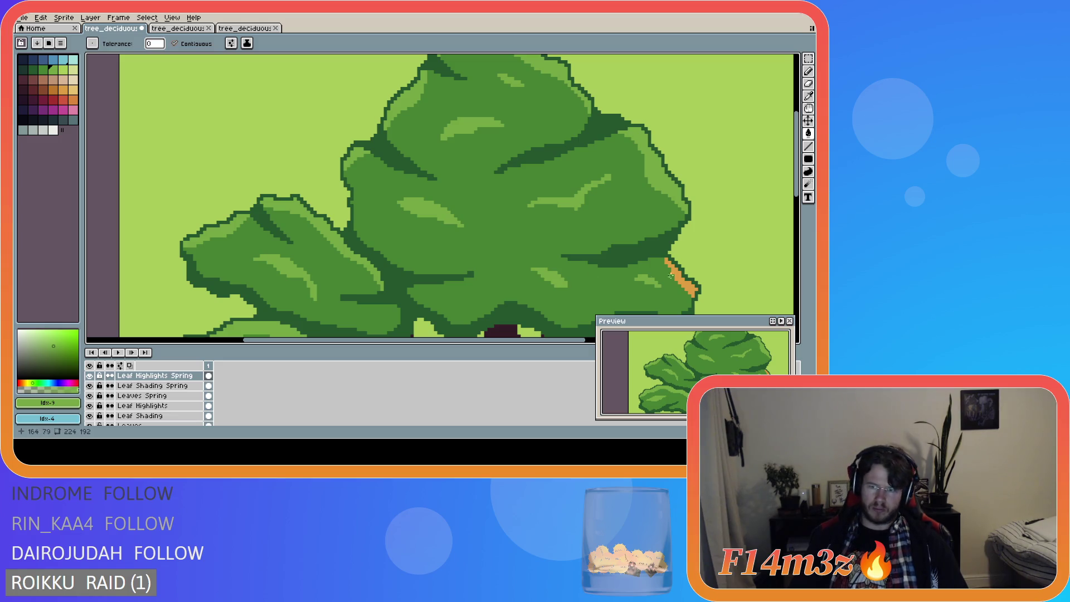
click(682, 283)
scroll(712, 233, down, 4)
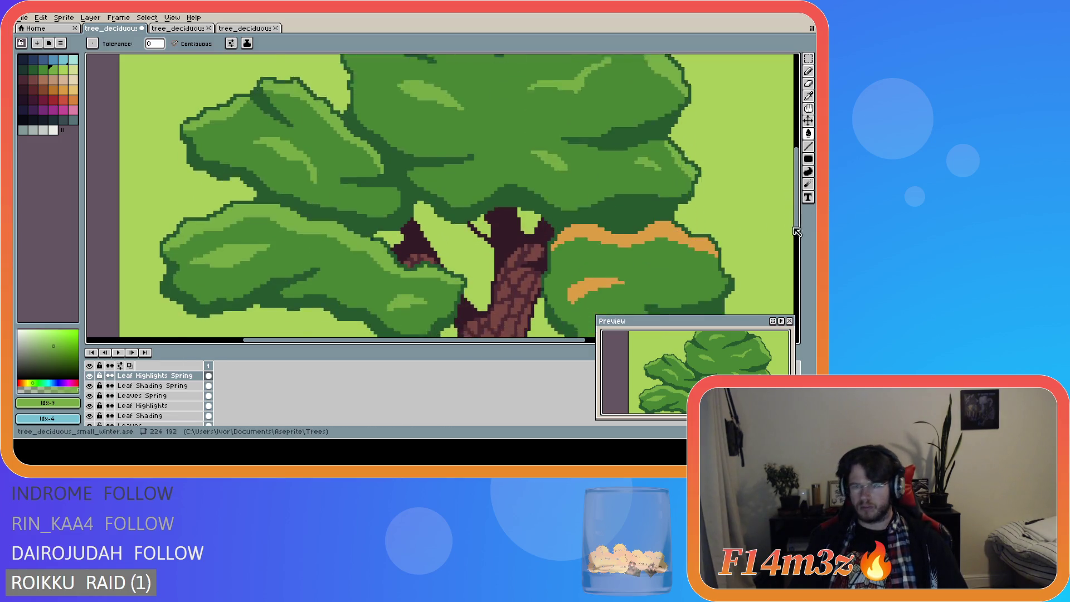
click(668, 173)
click(598, 224)
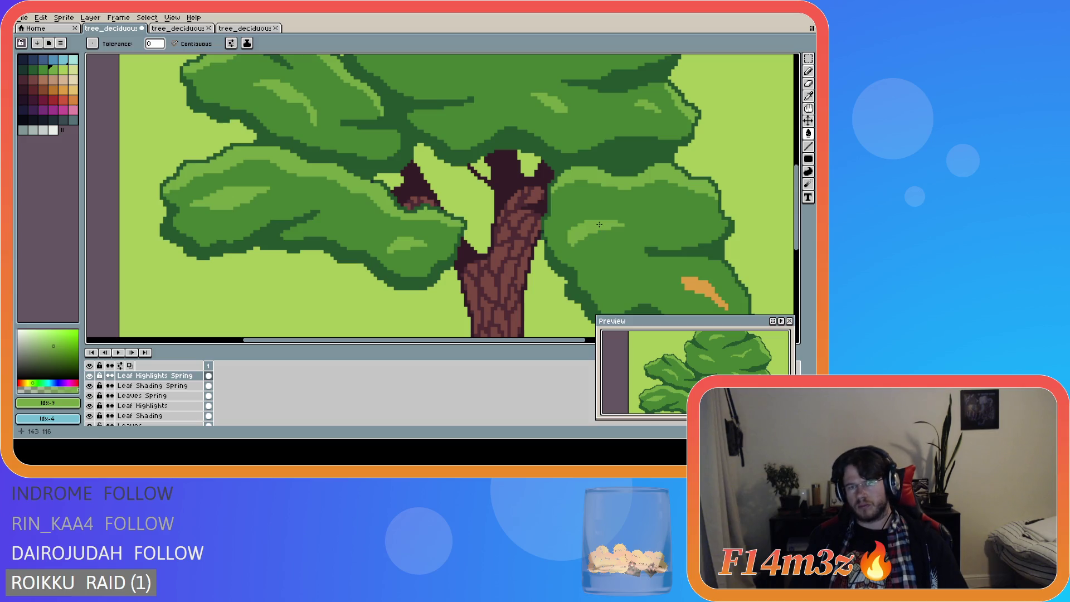
click(705, 289)
scroll(668, 256, down, 3)
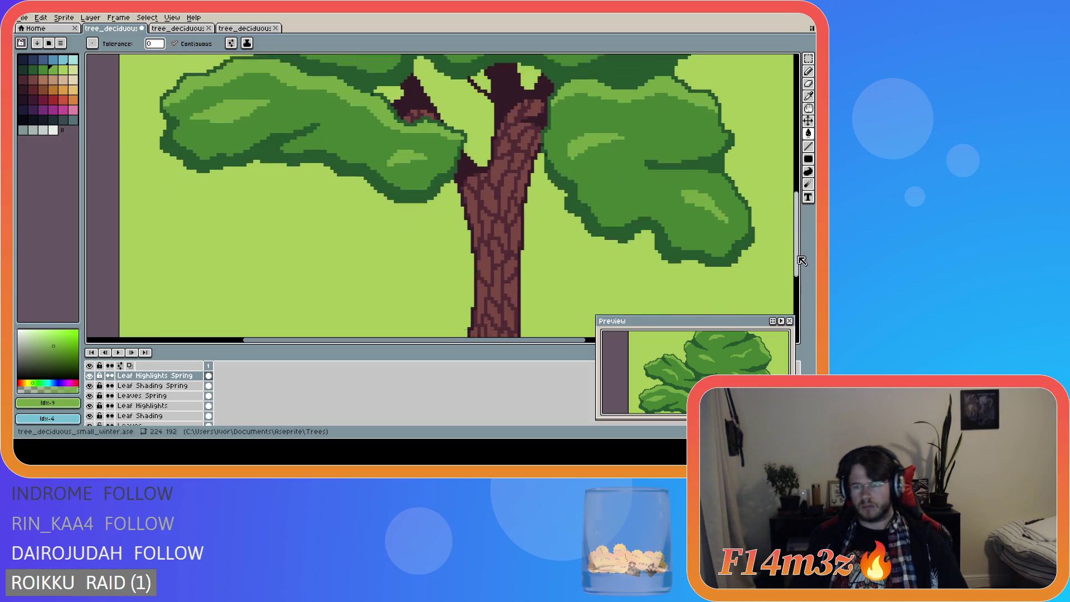
scroll(661, 251, left, 5)
scroll(661, 252, down, 4)
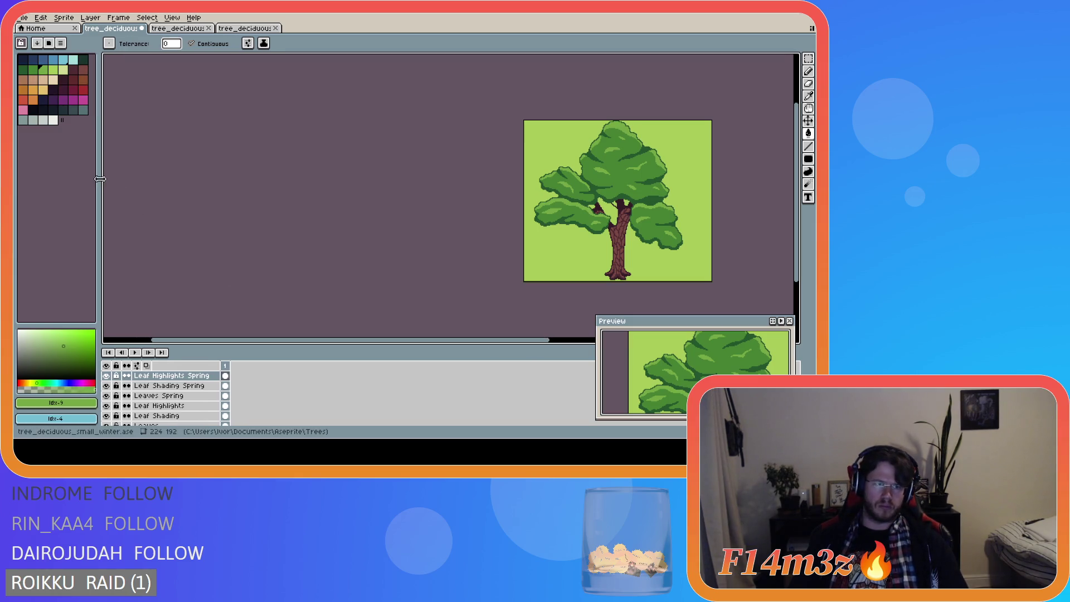
Step: Widen the canvas area beside the palette and save the winter tree file
drag(97, 179, 79, 178)
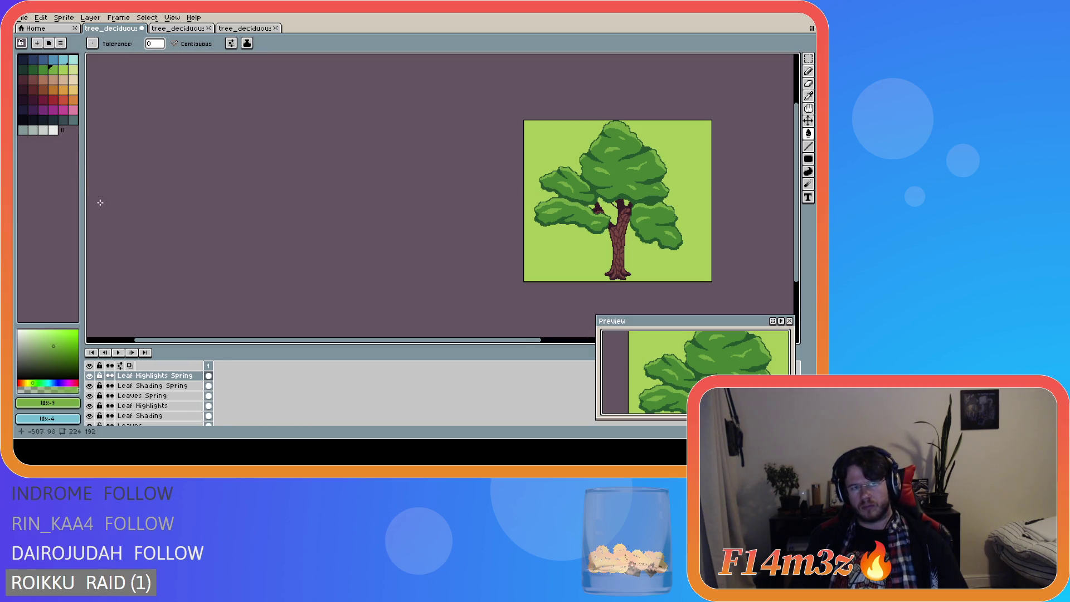
drag(360, 340, 462, 342)
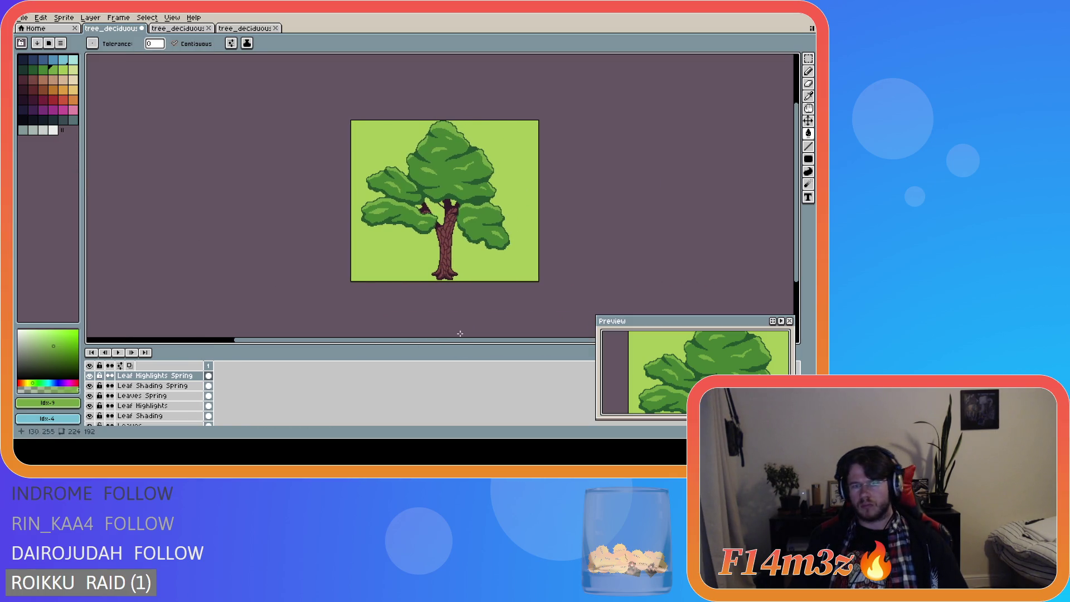
key(ctrl+s)
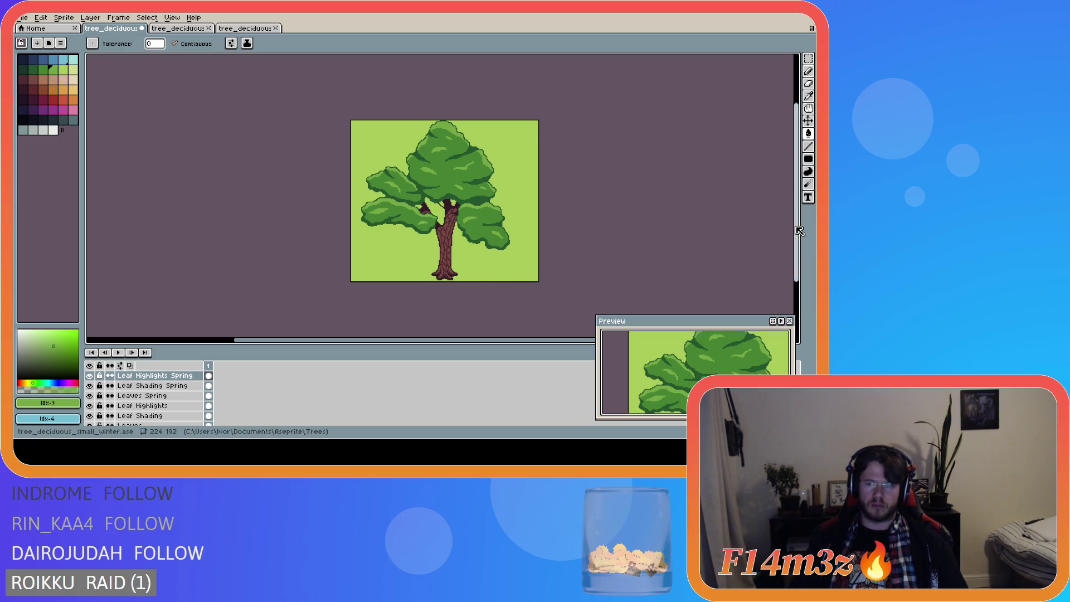
scroll(571, 273, up, 1)
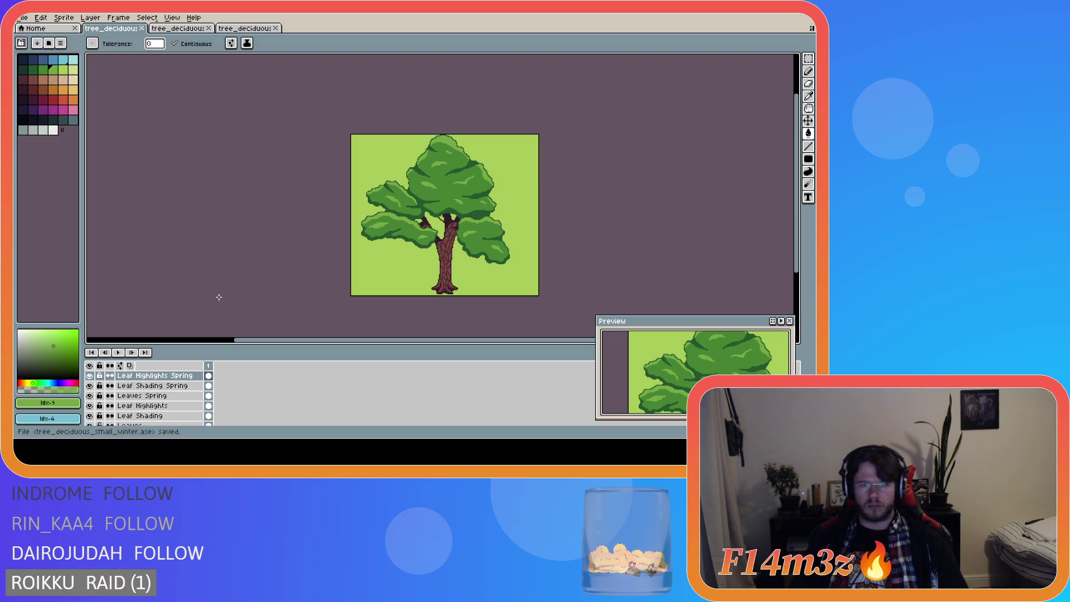
scroll(158, 402, up, 2)
scroll(158, 402, down, 2)
Step: Toggle the spring leaf layers off and on, then hide the three autumn leaf layers
click(90, 395)
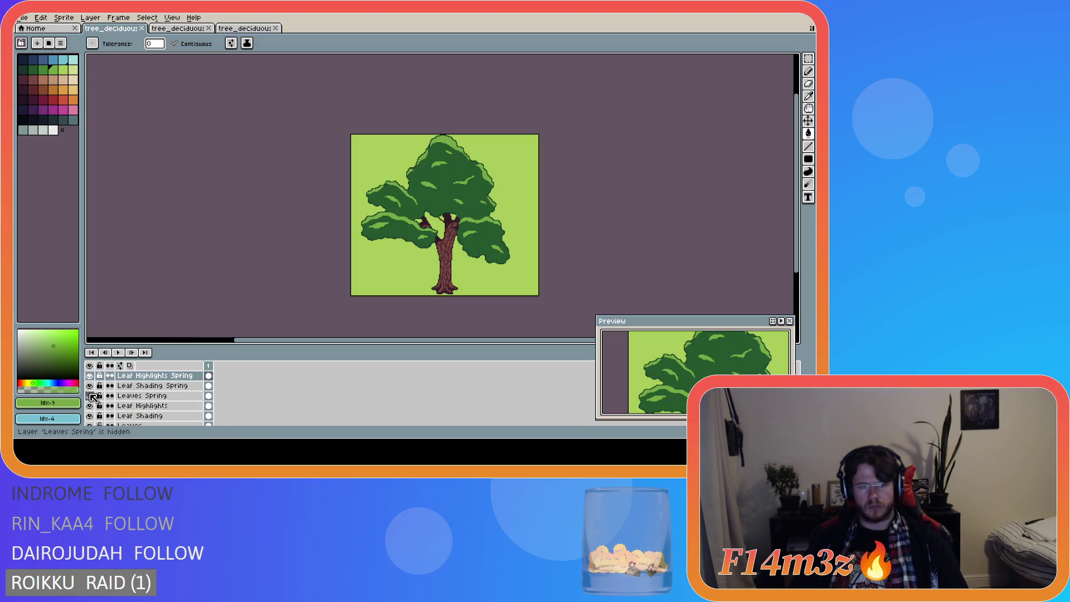
drag(90, 375, 90, 386)
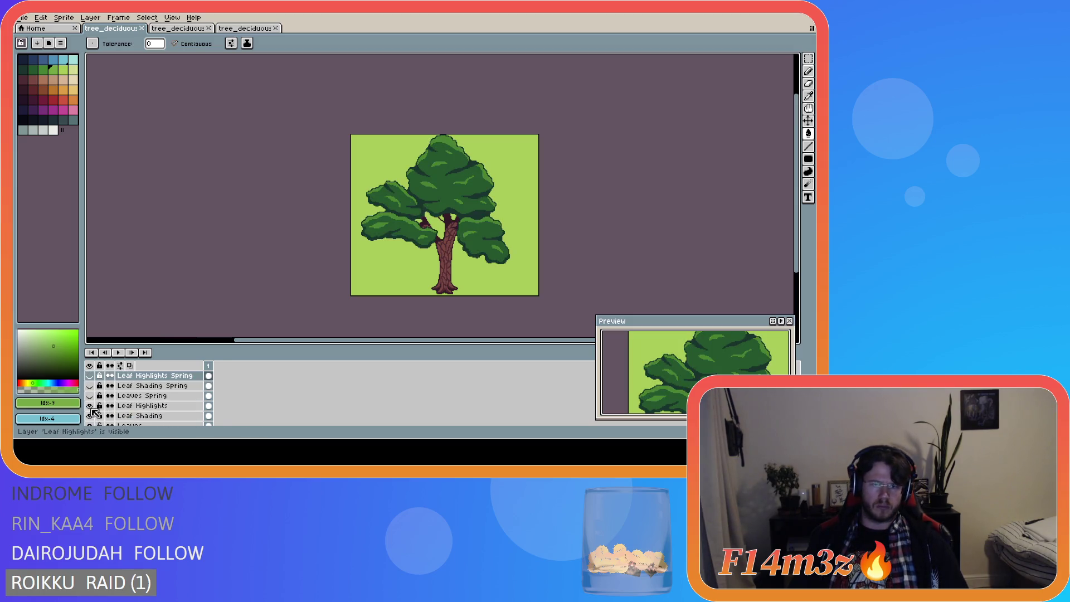
drag(90, 395, 91, 377)
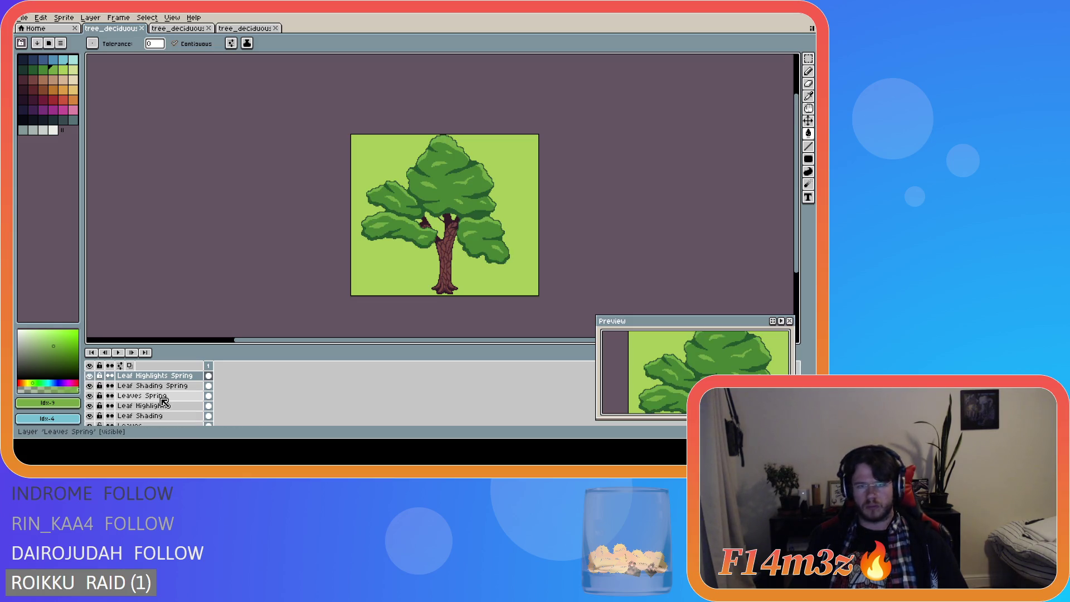
scroll(164, 401, up, 3)
drag(90, 395, 91, 376)
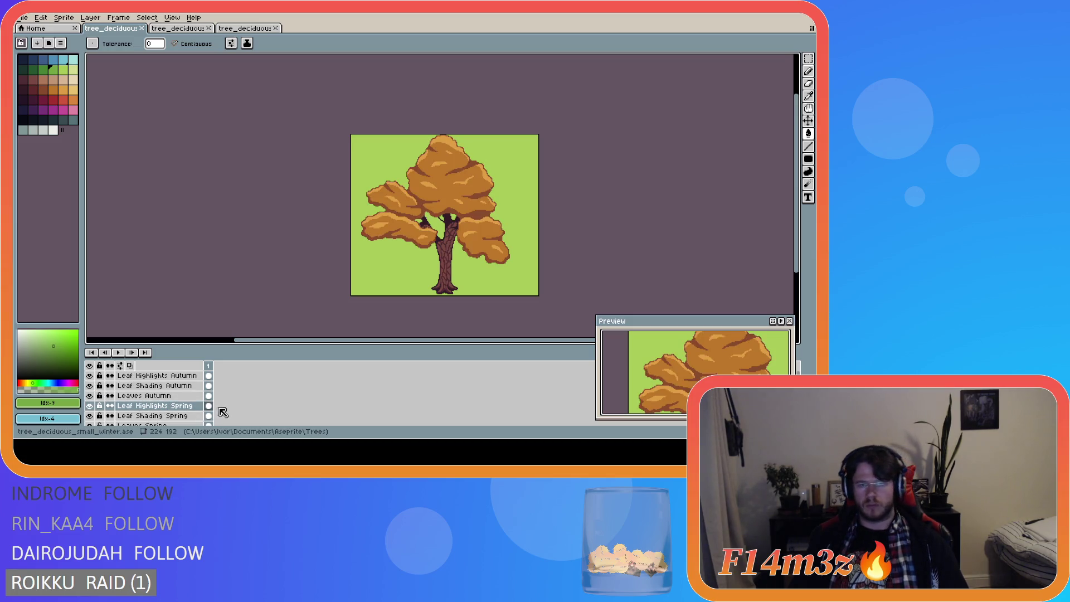
drag(90, 386, 94, 389)
click(89, 375)
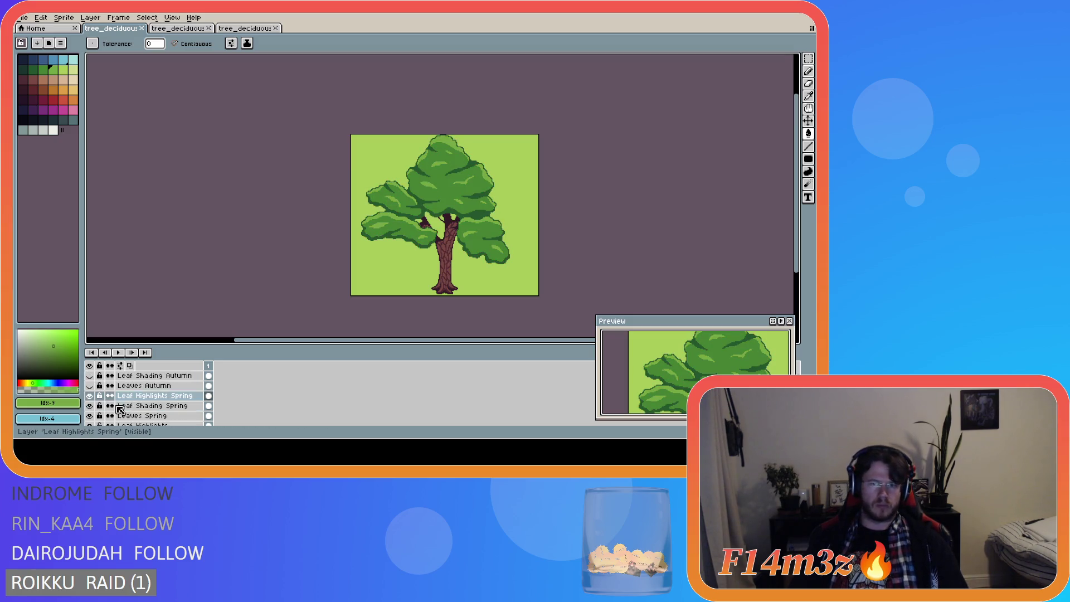
Step: Hide all three spring leaf layers and start renaming the base Leaves layer
scroll(121, 409, down, 3)
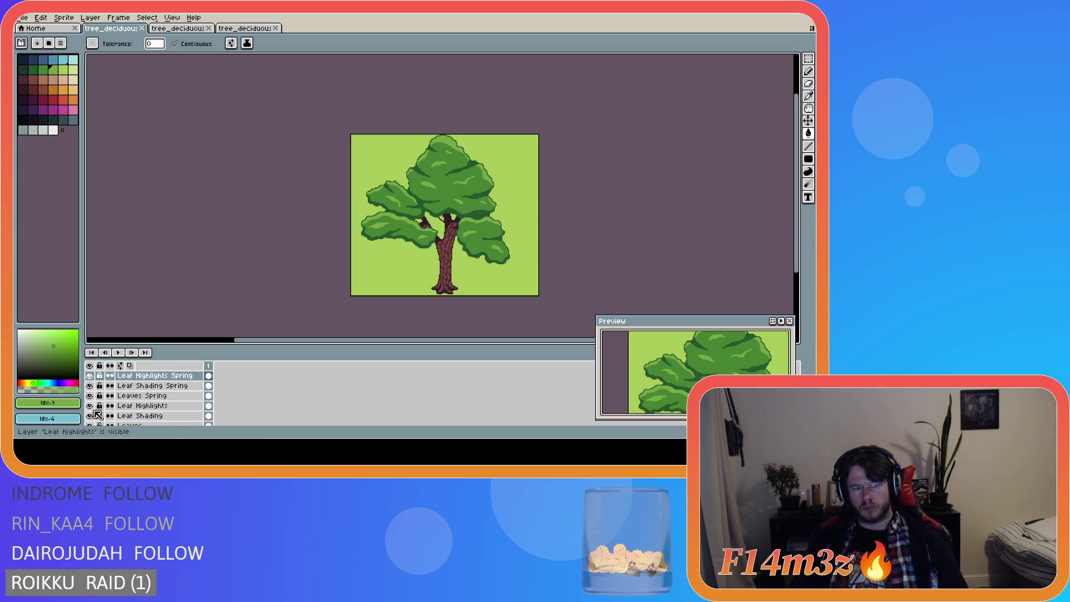
drag(90, 396, 89, 381)
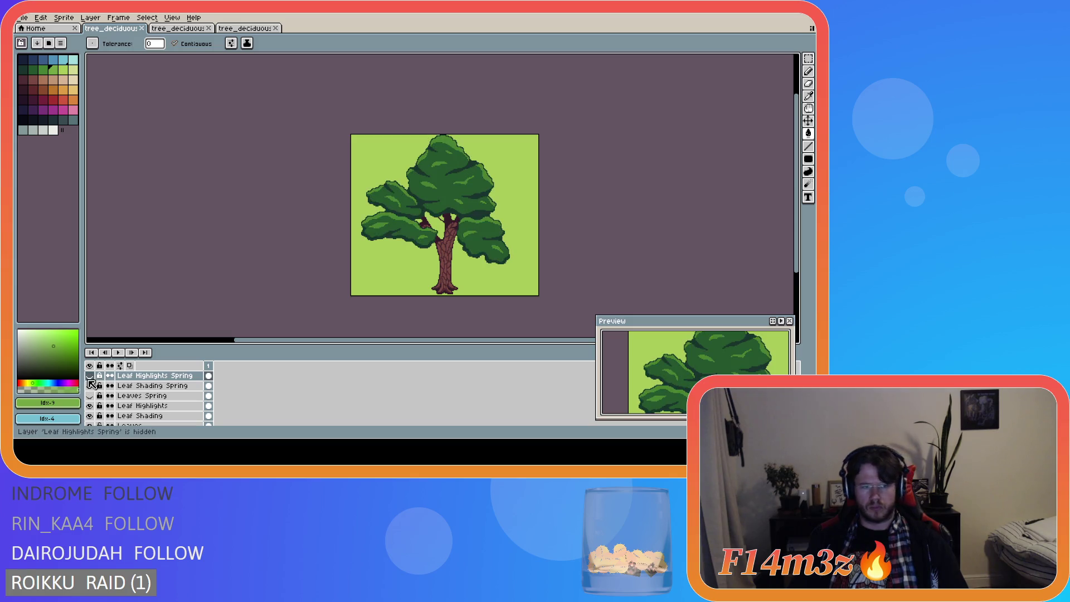
scroll(193, 403, down, 2)
scroll(192, 402, down, 1)
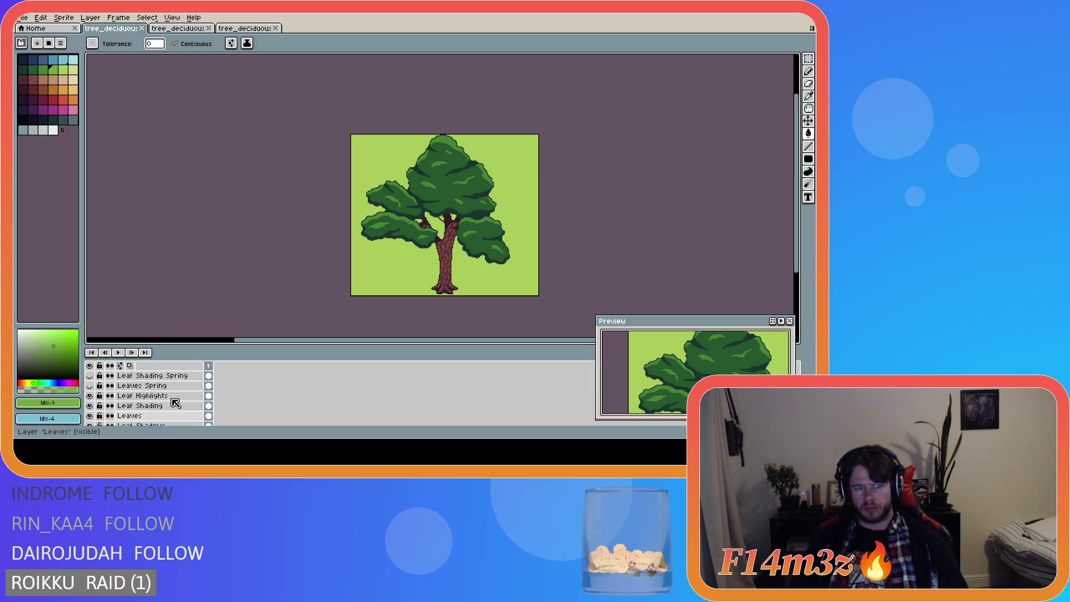
double_click(176, 395)
text(Leaves Summe)
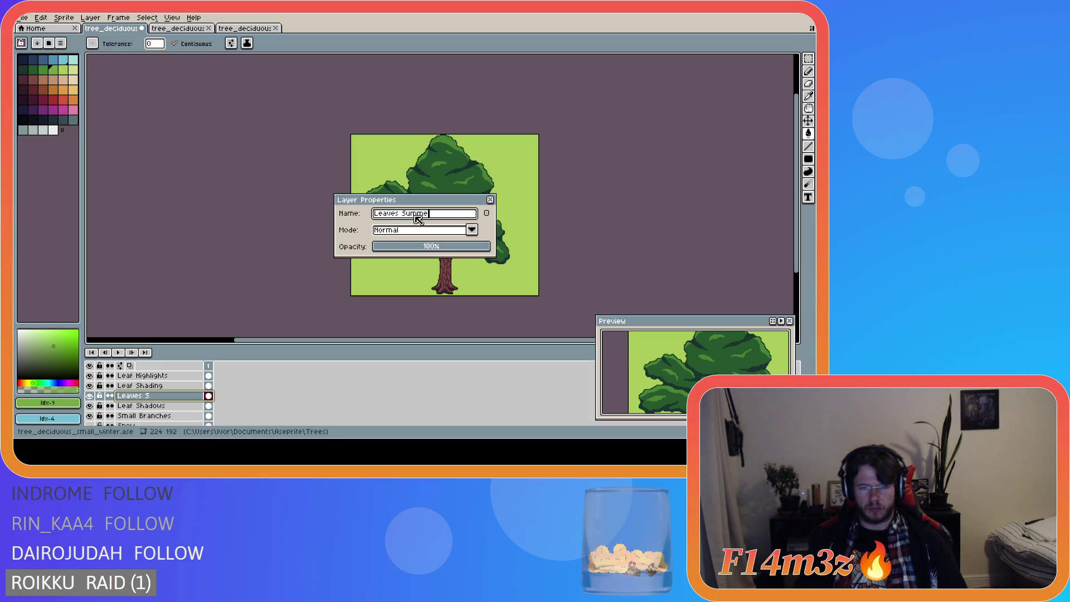
Step: Finish 'Leaves Summer', then insert 'Summer' after 'Leaf' in the shading and highlights names
text(r)
key(Return)
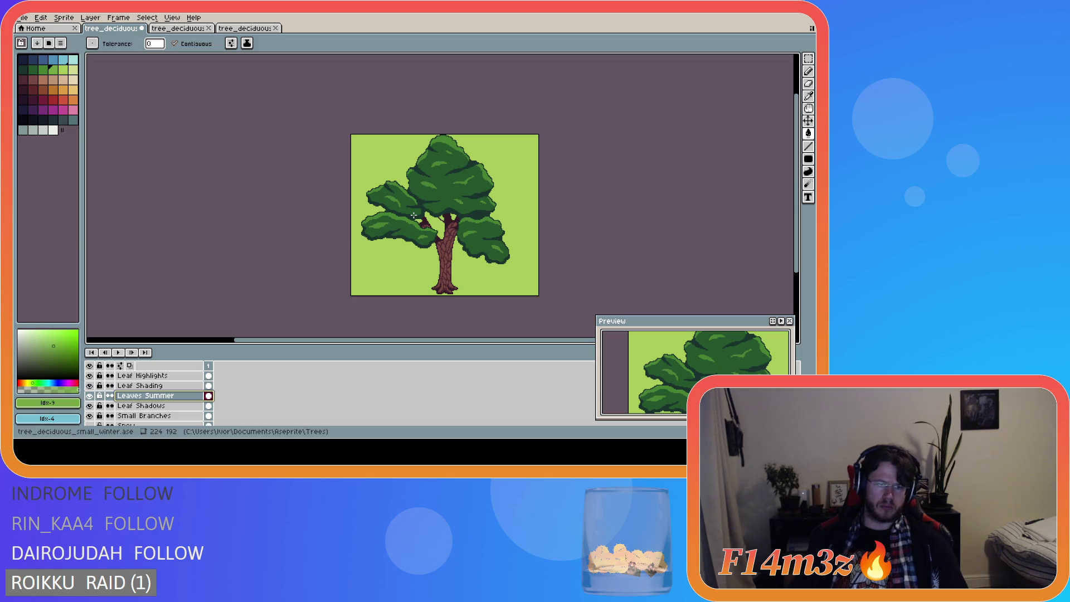
double_click(174, 385)
click(391, 214)
text(Summer Shading)
key(Return)
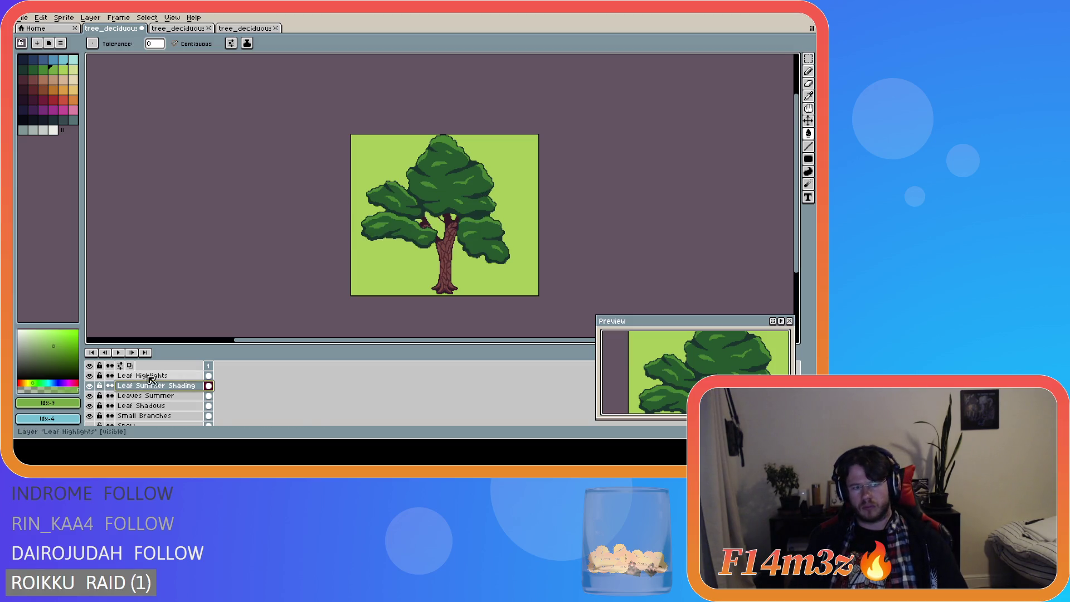
double_click(167, 376)
click(391, 214)
text(Summer Highlights)
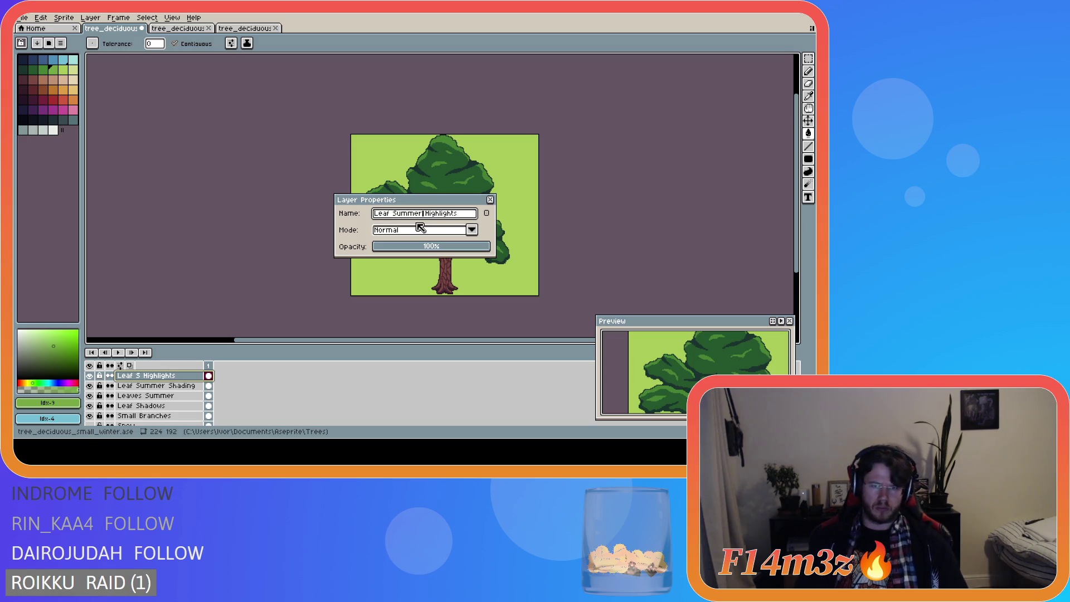
key(Return)
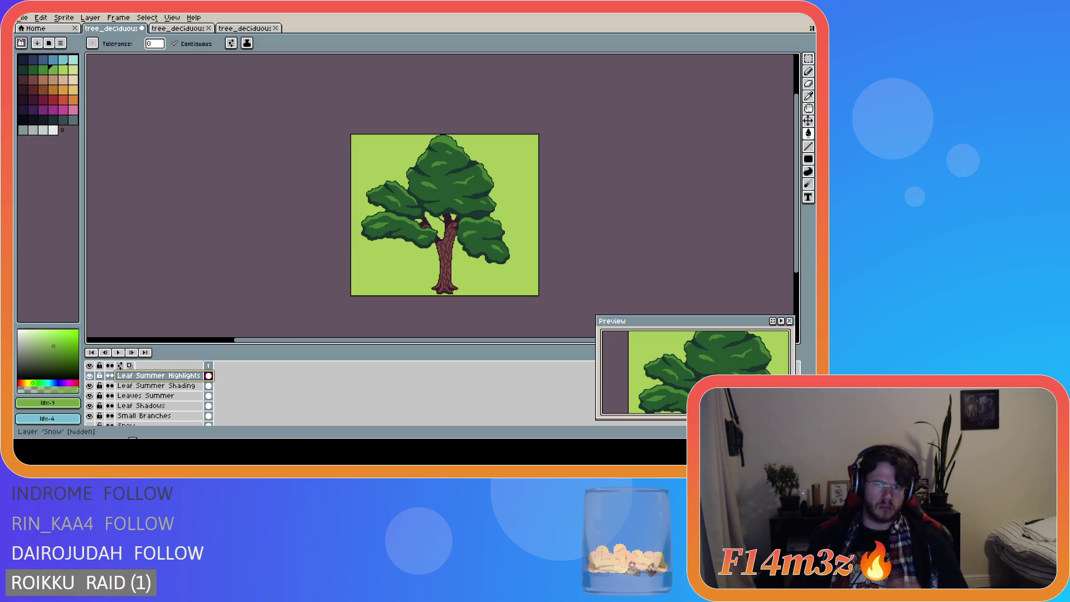
scroll(139, 401, up, 4)
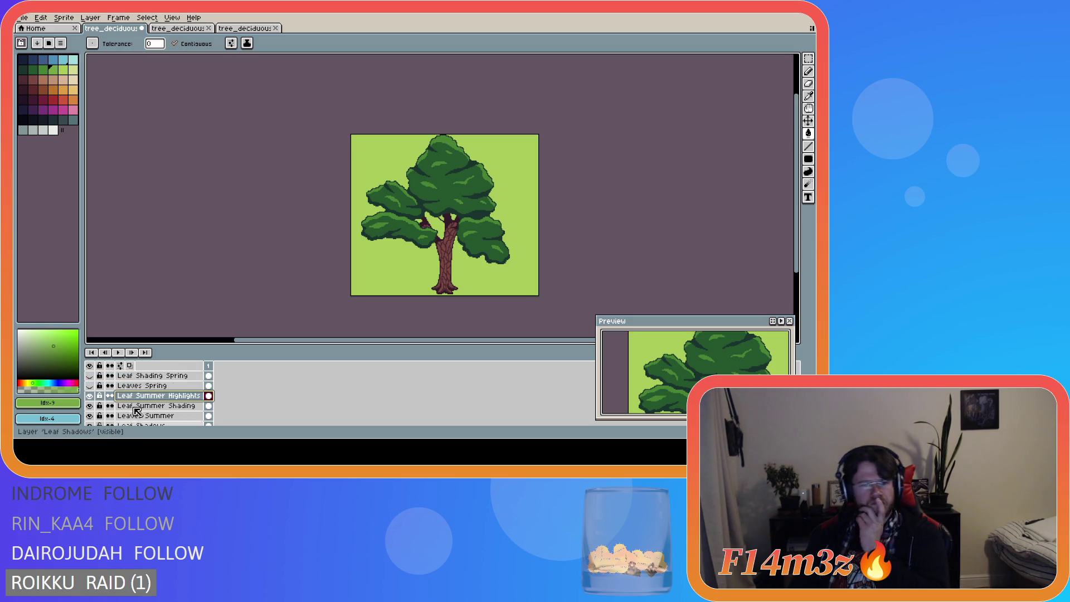
Step: Turn off the spring, summer and autumn leaf layers so only bare branches remain
click(90, 385)
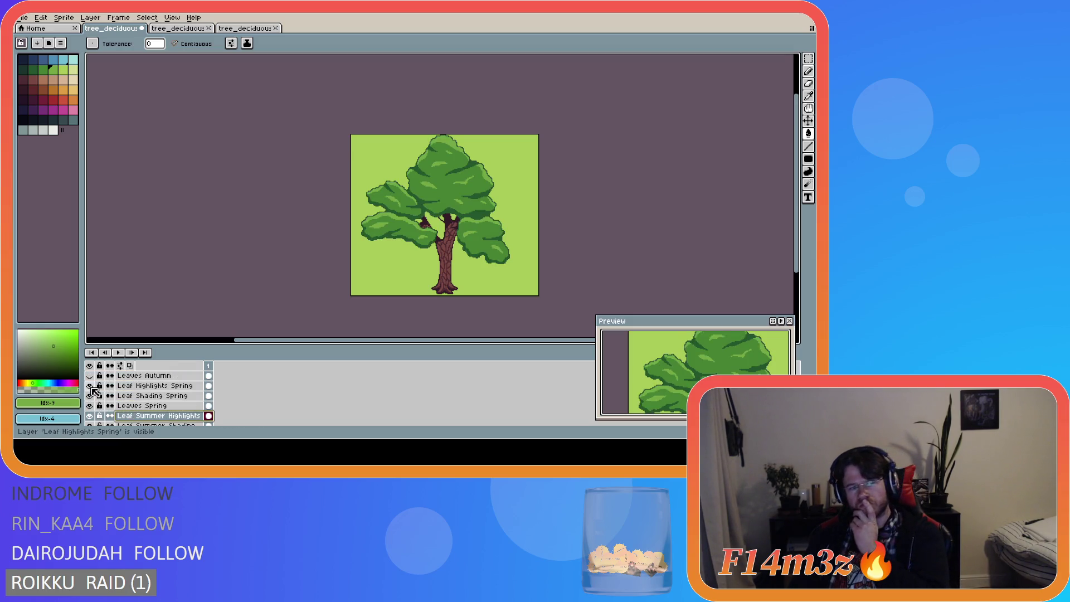
click(90, 395)
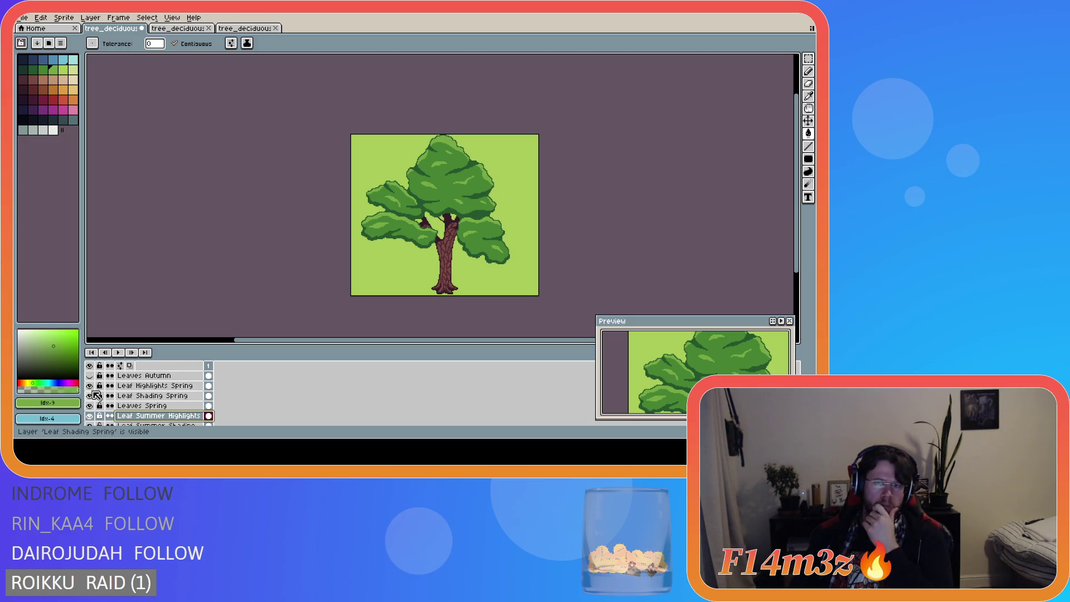
scroll(96, 397, up, 2)
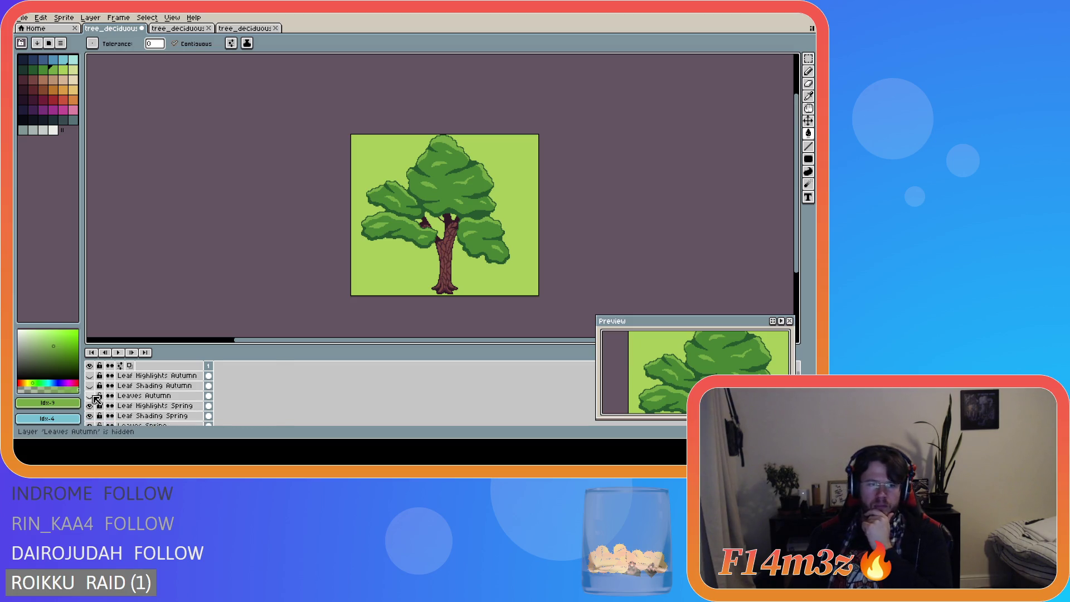
drag(93, 396, 92, 377)
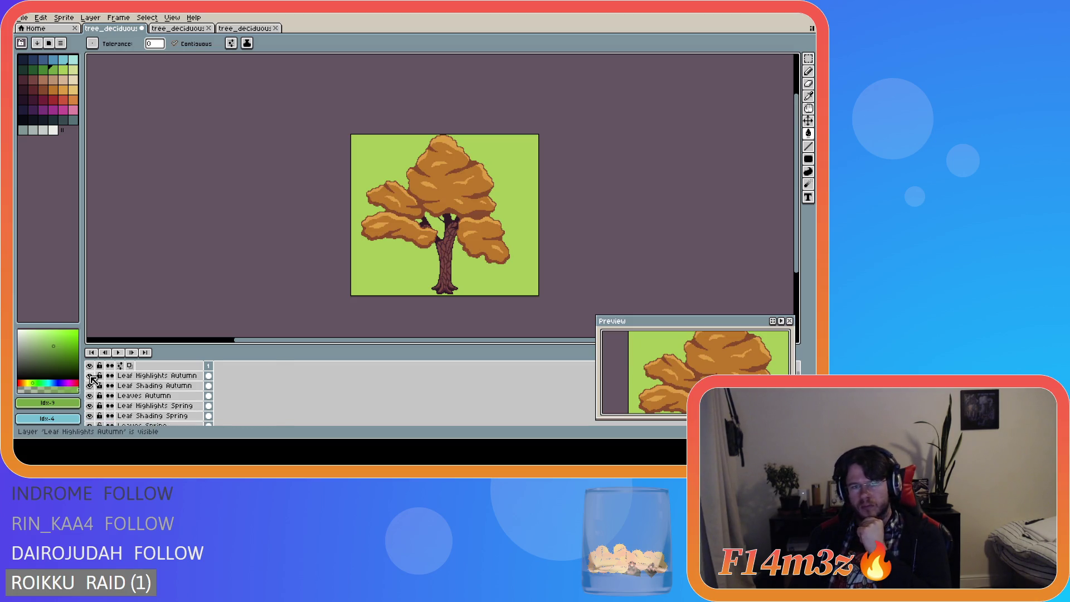
scroll(98, 392, down, 5)
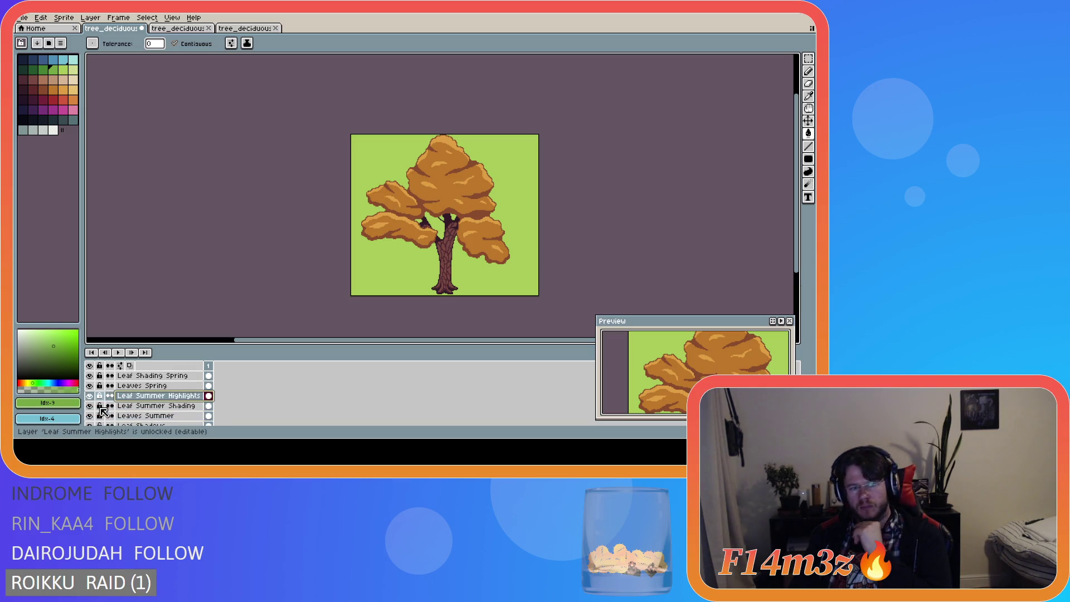
scroll(106, 413, down, 1)
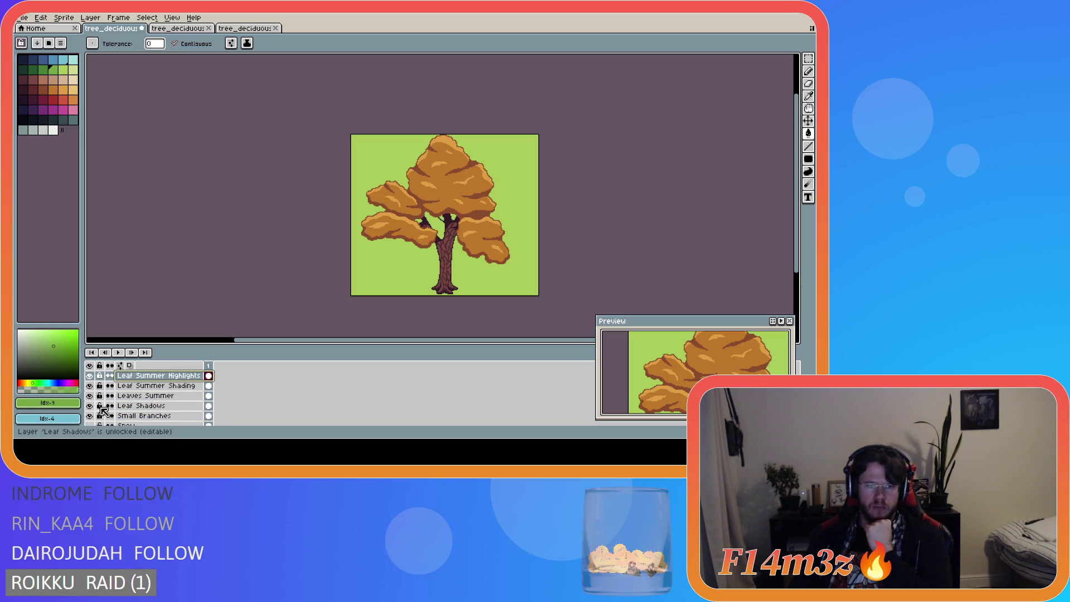
drag(90, 405, 95, 378)
scroll(95, 378, up, 5)
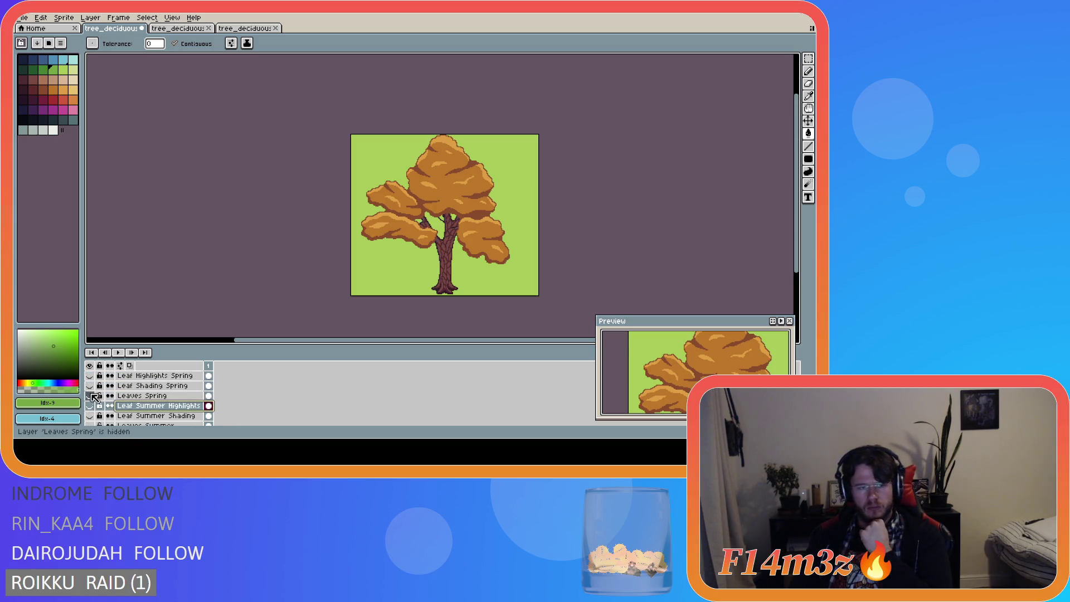
click(92, 386)
click(90, 376)
scroll(90, 376, up, 1)
click(90, 377)
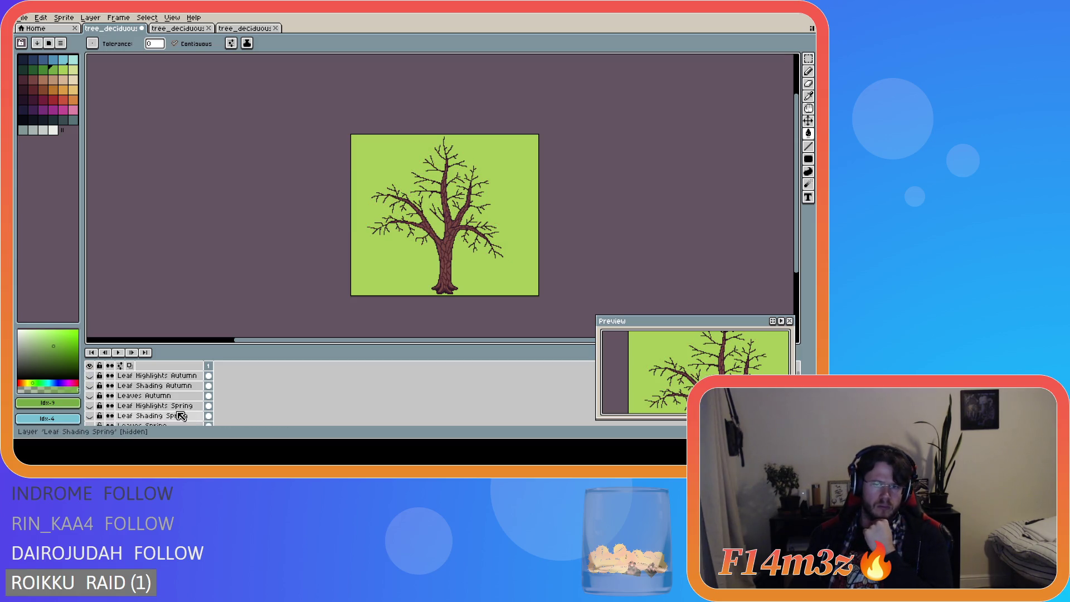
Step: Show the Snow layer on the bare branches and hide the Grass background layer
scroll(310, 418, down, 8)
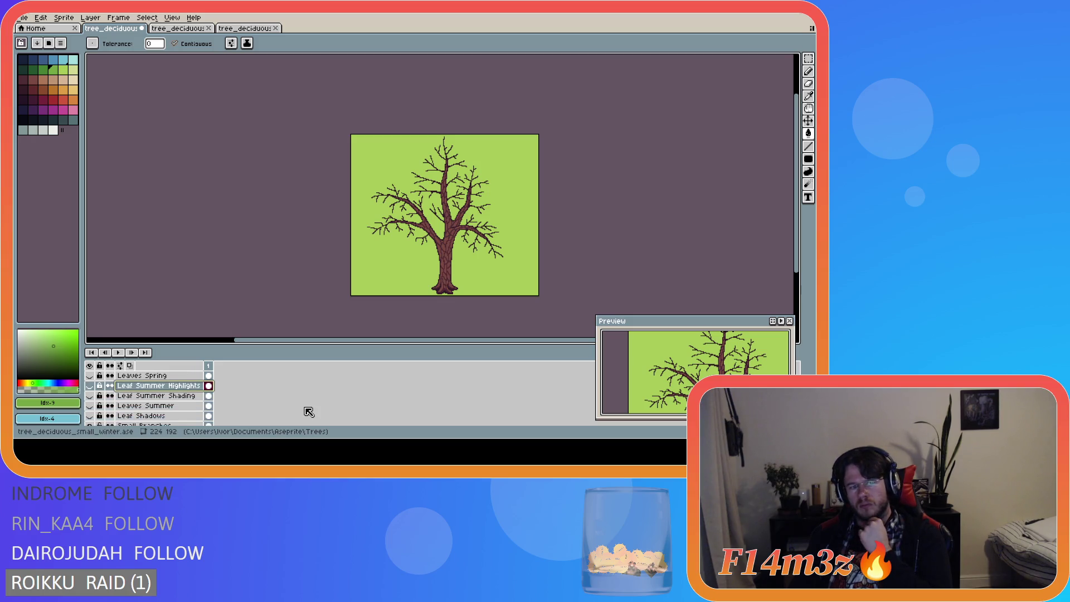
click(90, 406)
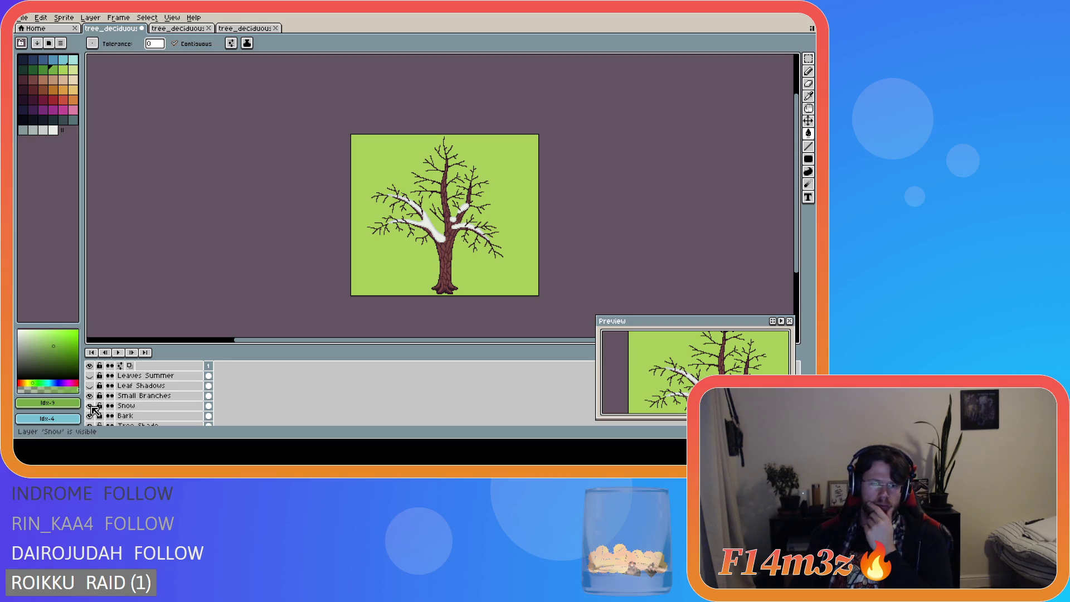
scroll(286, 401, down, 5)
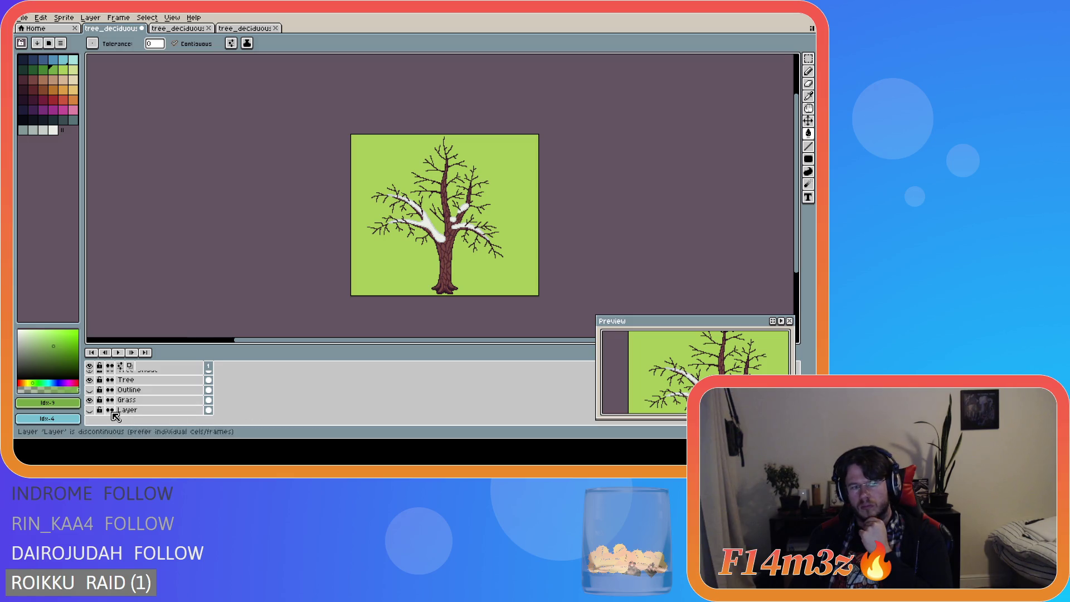
click(89, 399)
scroll(154, 400, up, 5)
scroll(143, 405, up, 2)
Step: Hide the Snow layer and export the bare tree as a PNG to the Final folder
scroll(129, 408, down, 2)
click(91, 399)
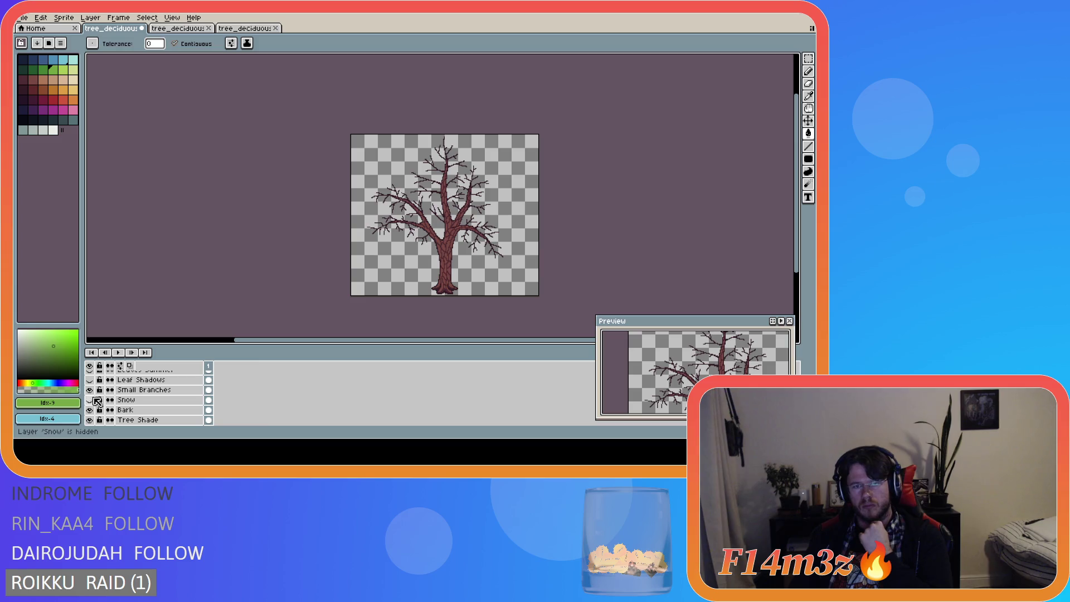
click(22, 17)
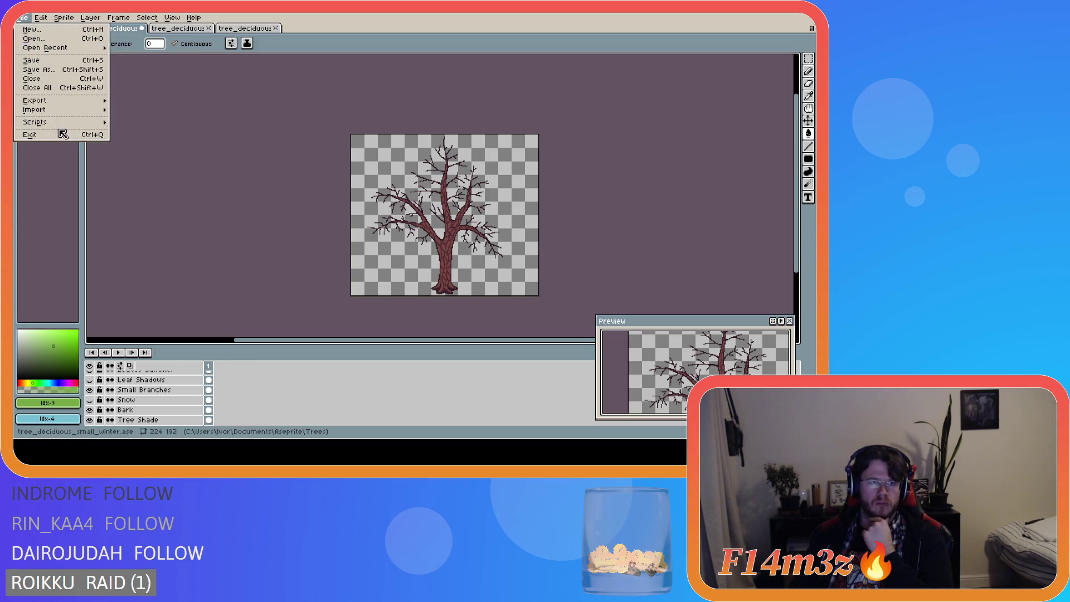
mouse_move(67, 104)
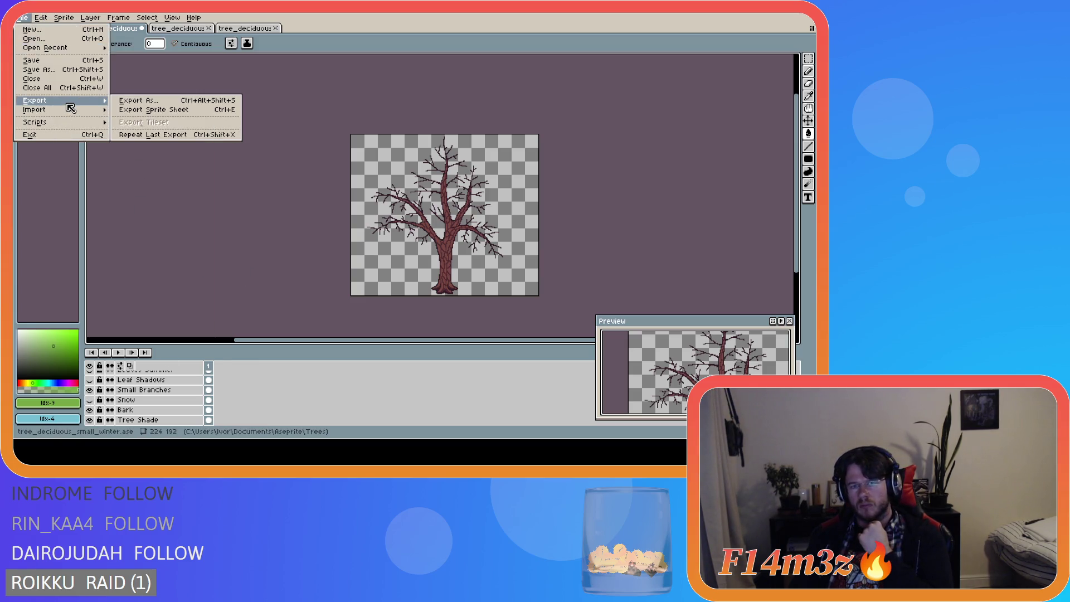
click(170, 103)
click(256, 77)
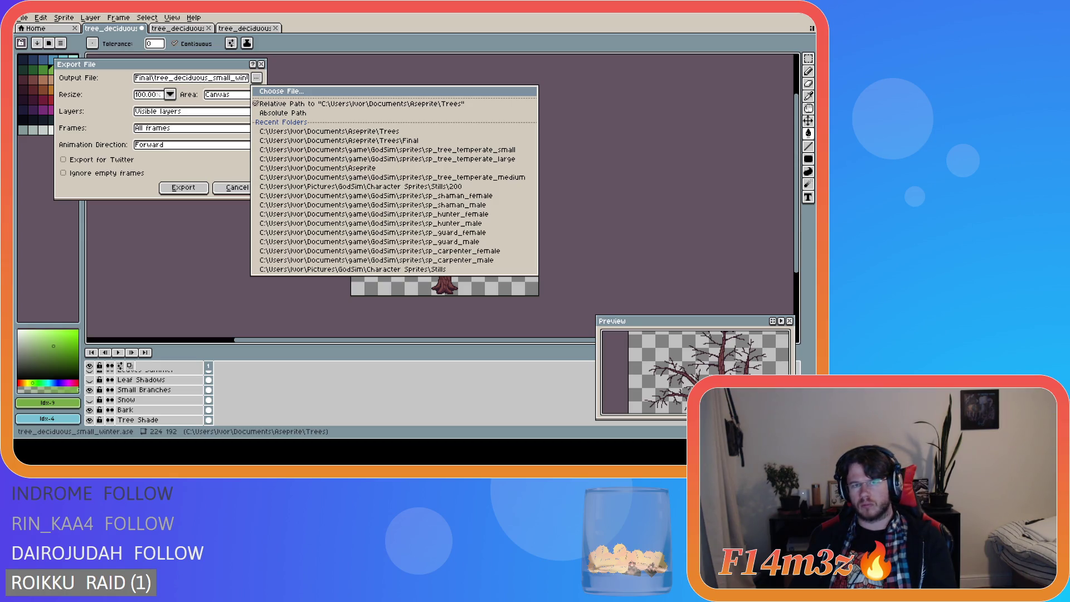
key(Escape)
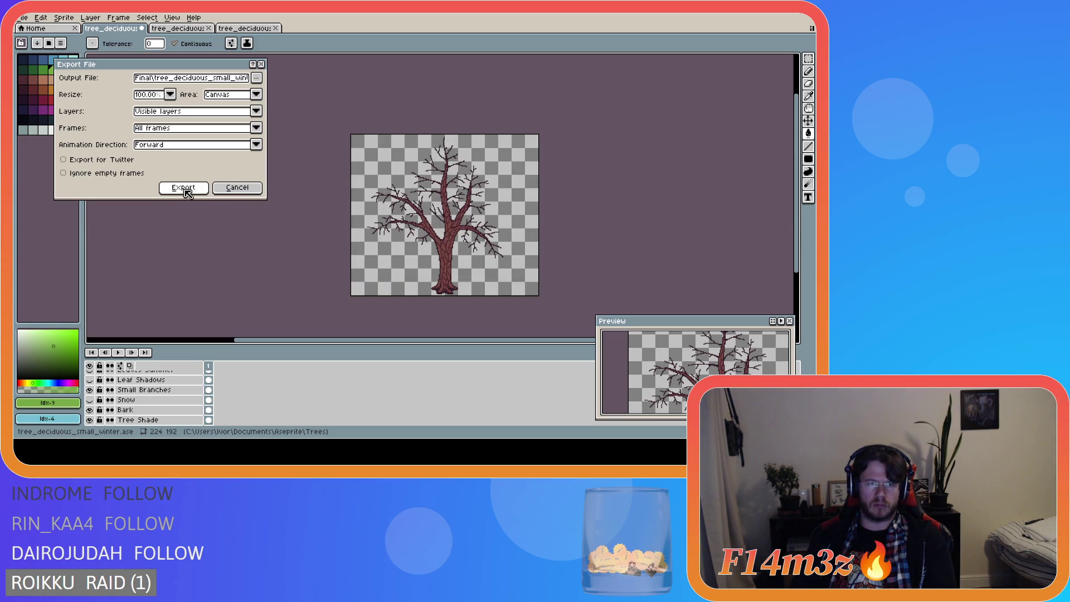
click(185, 191)
Step: Show the Snow layer again and export the snowy winter tree as a PNG
click(90, 400)
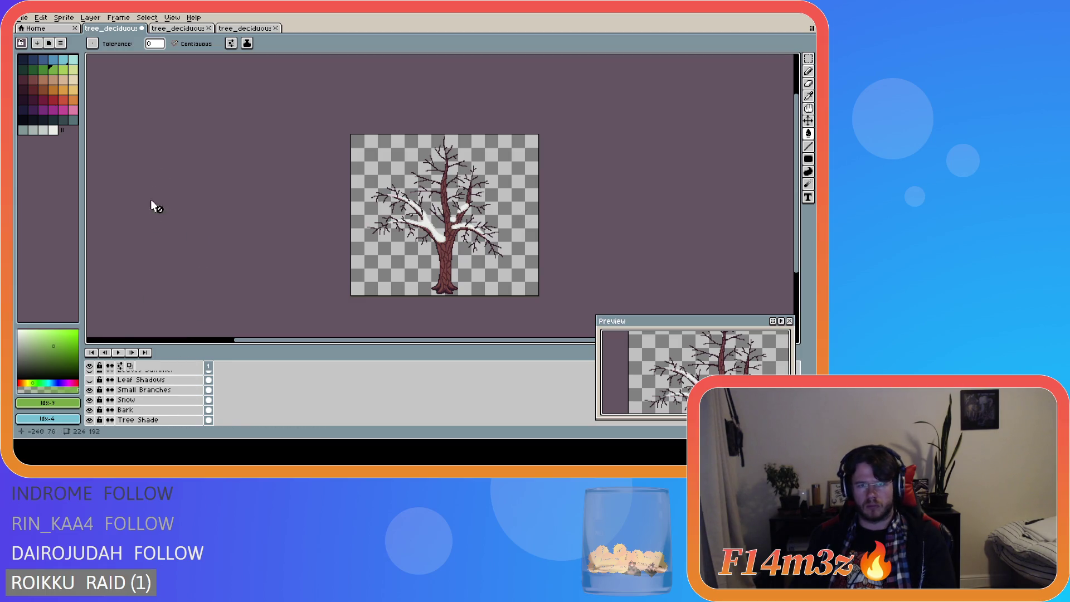
click(23, 17)
mouse_move(61, 101)
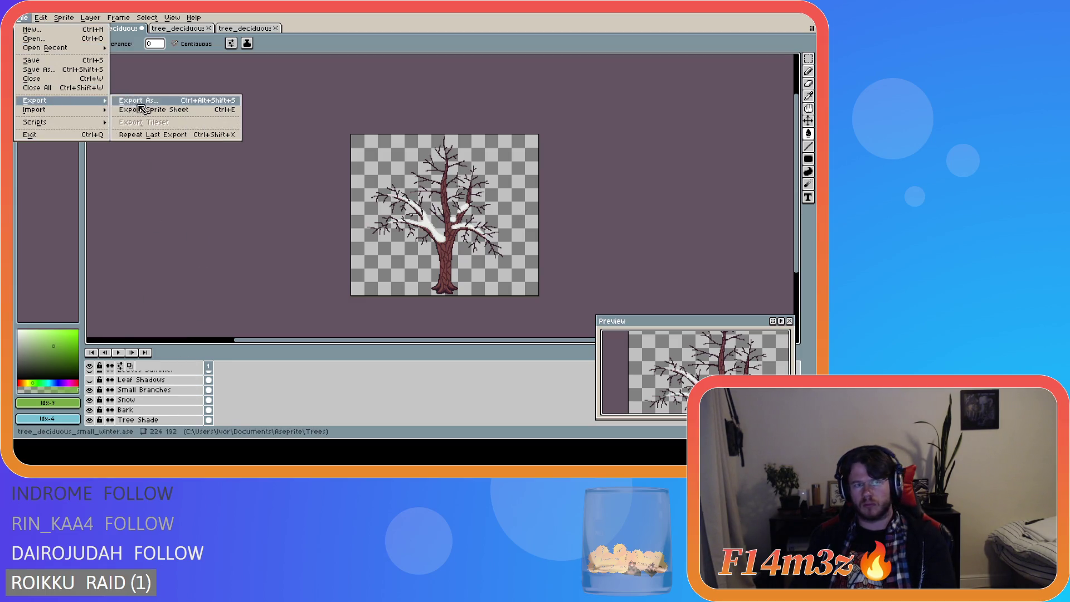
click(178, 101)
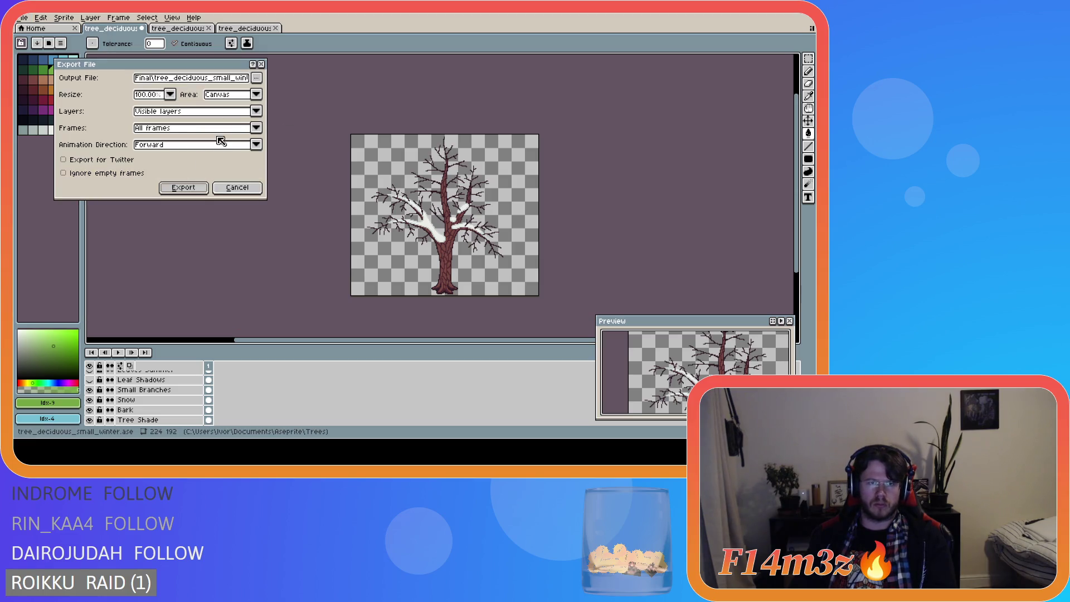
click(257, 77)
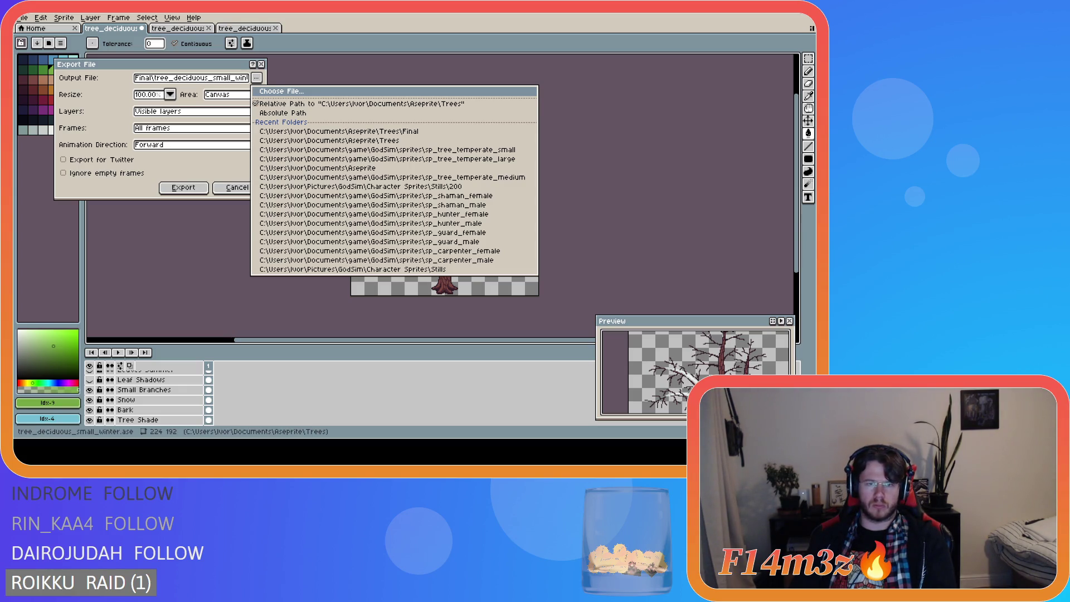
key(Escape)
click(183, 188)
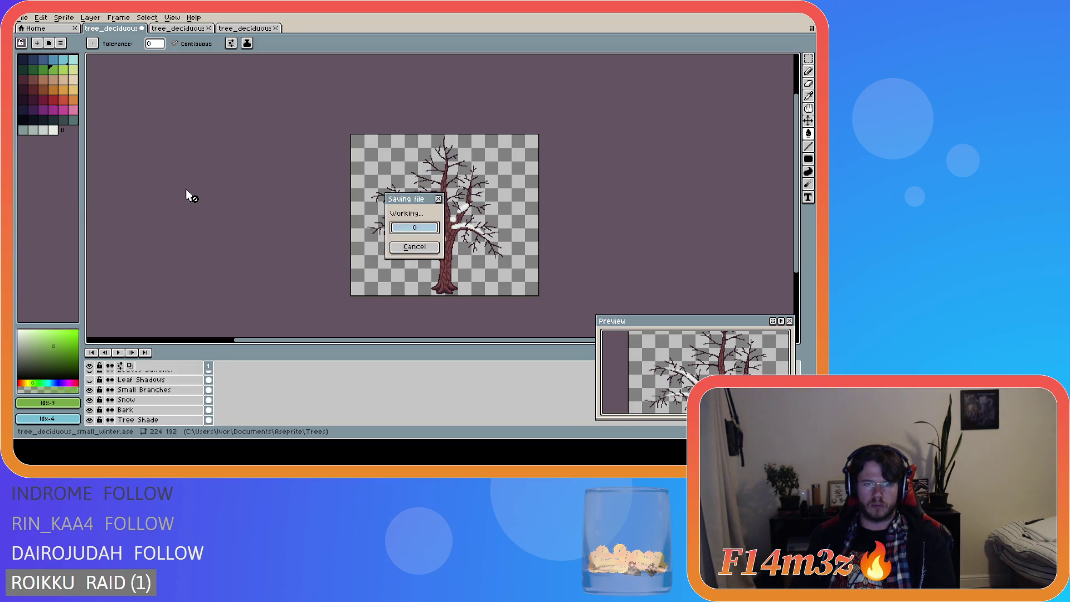
scroll(123, 403, up, 3)
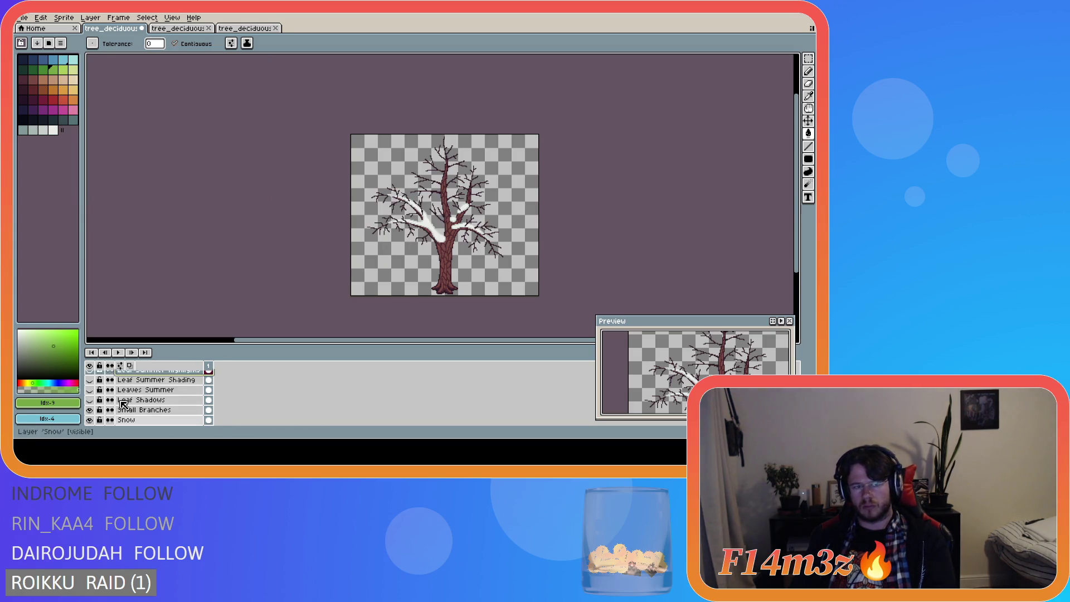
Step: Show Leaf Shadows, hide Snow, and show the Leaves, Shading and Highlights Summer layers
click(89, 399)
scroll(117, 402, up, 1)
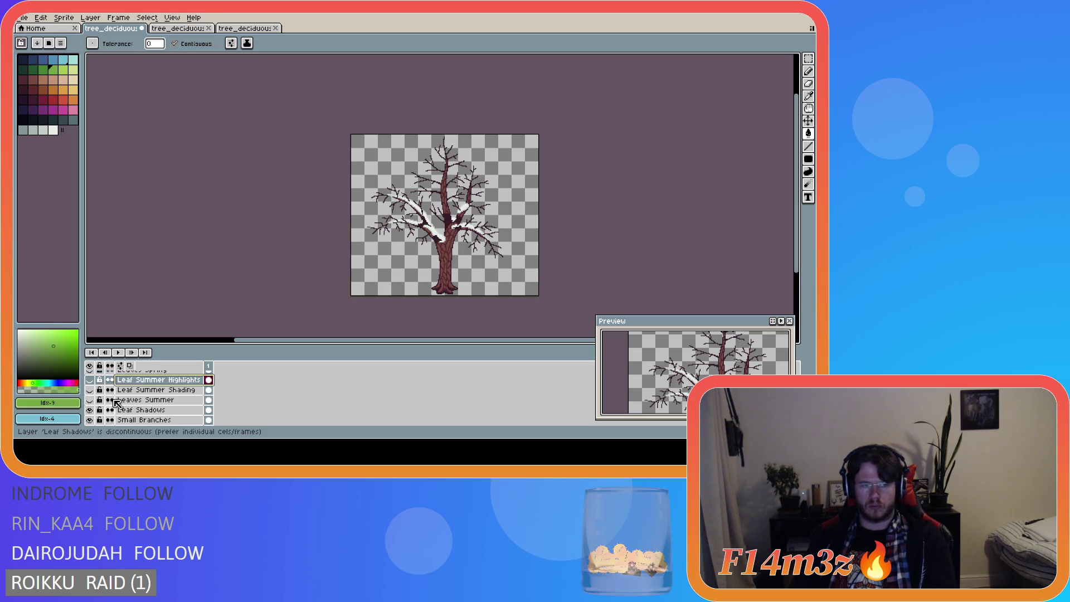
scroll(114, 402, down, 2)
click(90, 410)
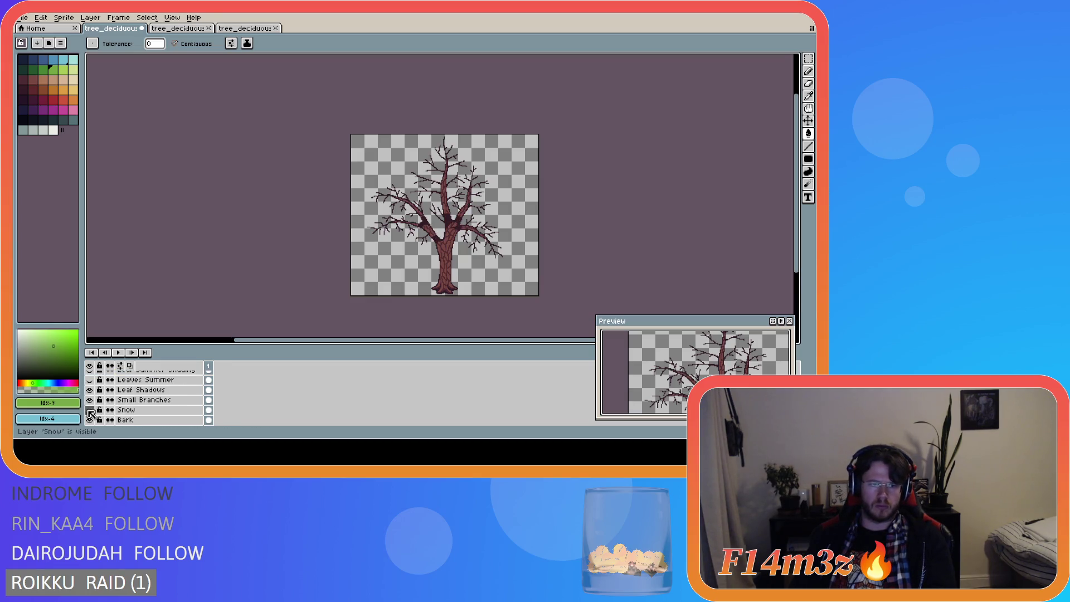
scroll(167, 404, up, 3)
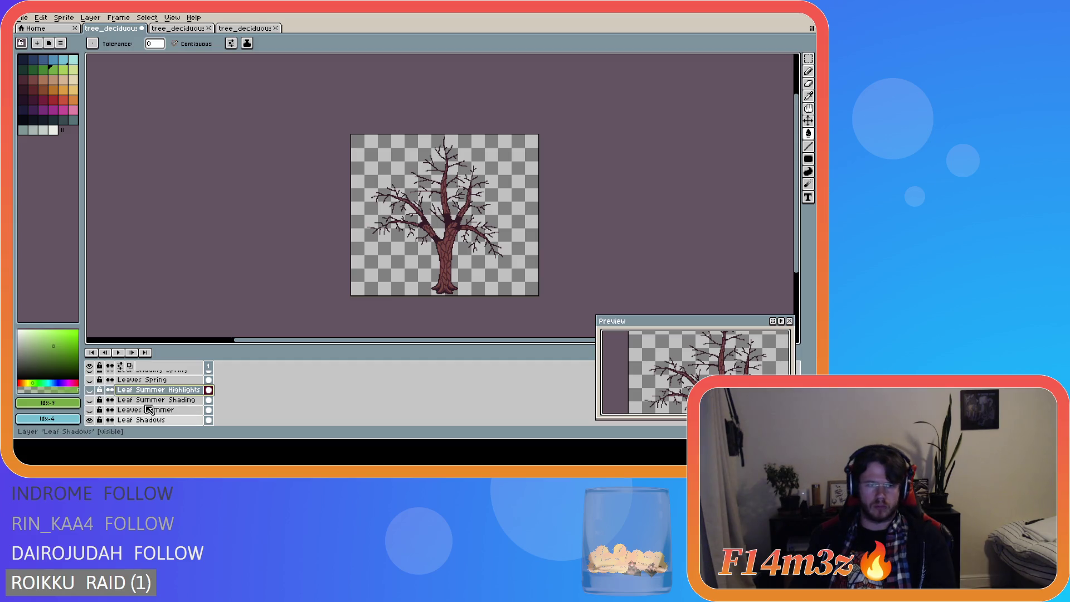
click(89, 409)
click(89, 400)
click(89, 389)
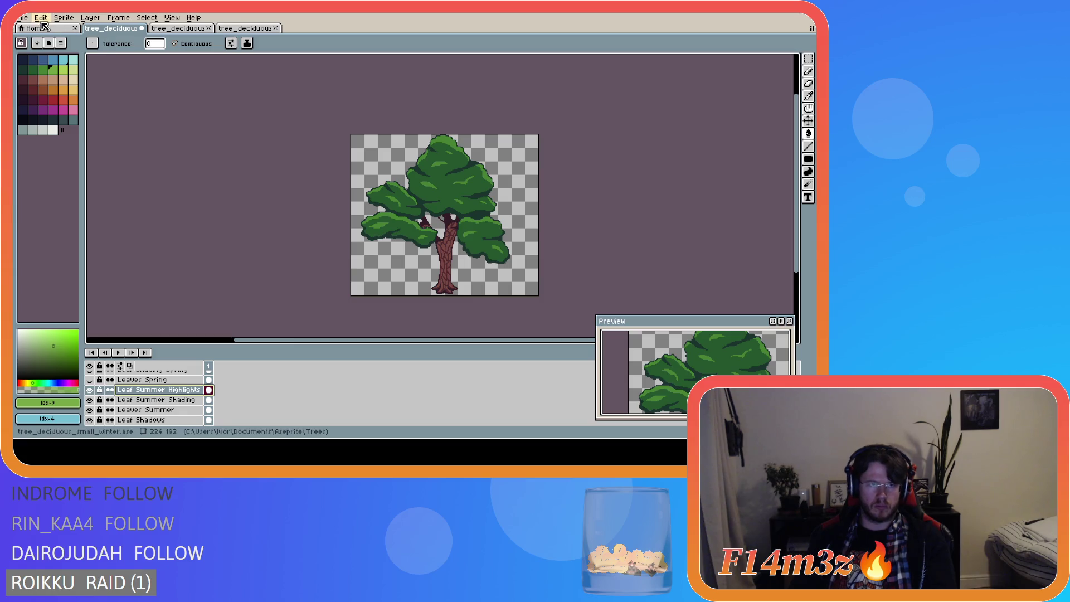
Step: Export the summer tree as a PNG into the Final folder
click(23, 17)
mouse_move(35, 100)
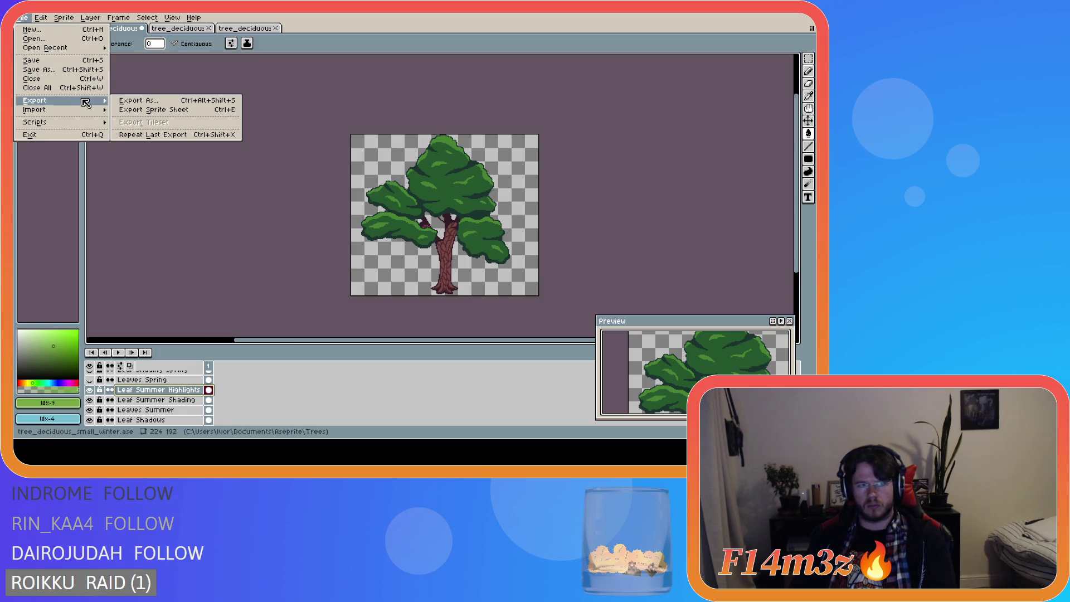
click(151, 101)
click(256, 77)
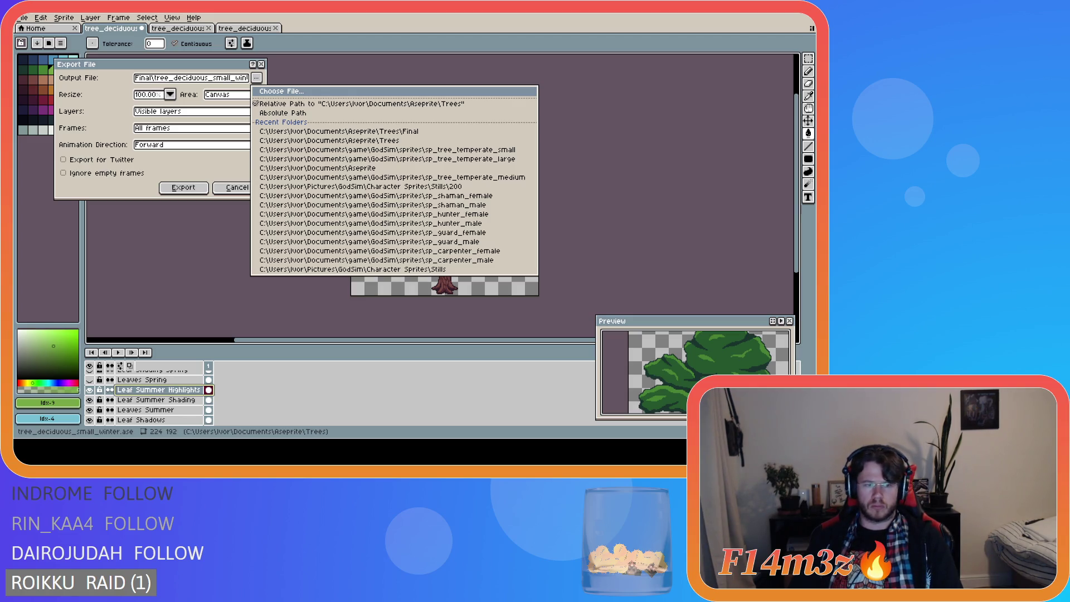
key(Escape)
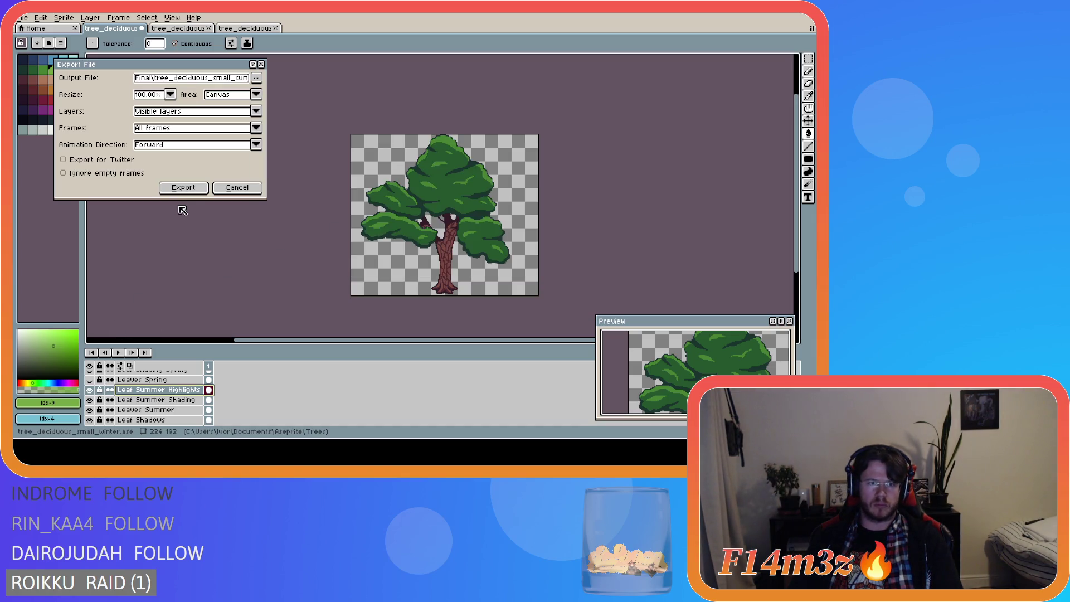
click(183, 188)
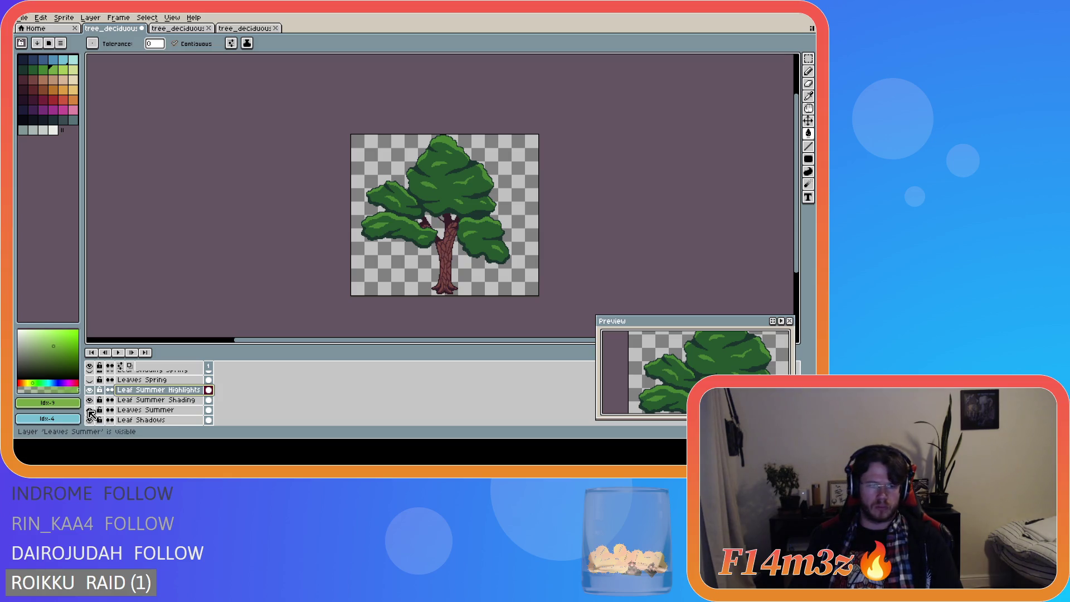
Step: Hide the summer leaf layers and show the three spring leaf layers
drag(89, 420, 89, 390)
scroll(118, 403, up, 1)
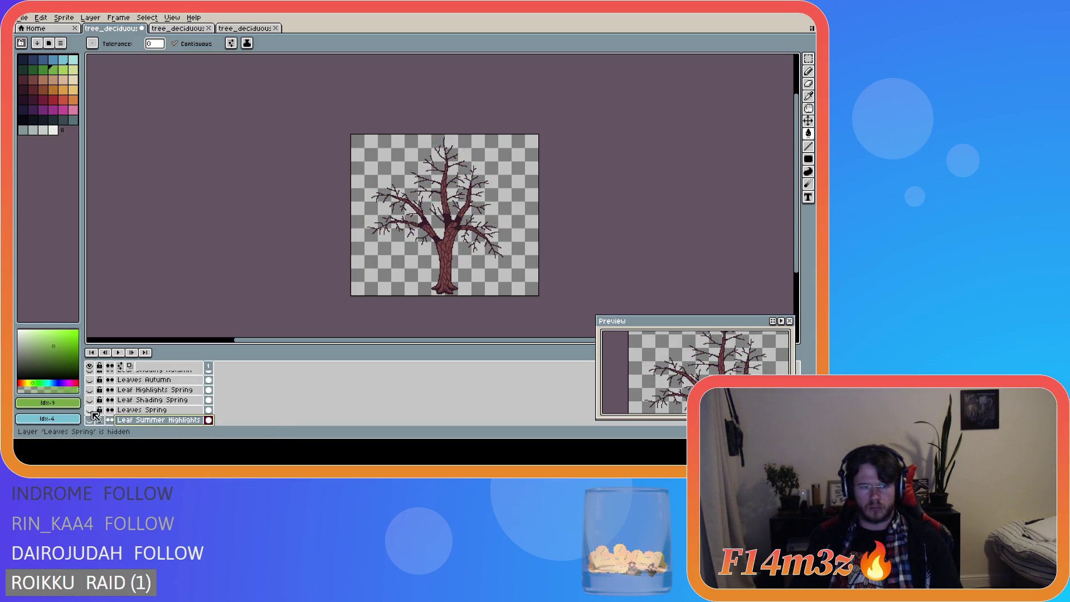
drag(89, 410, 89, 390)
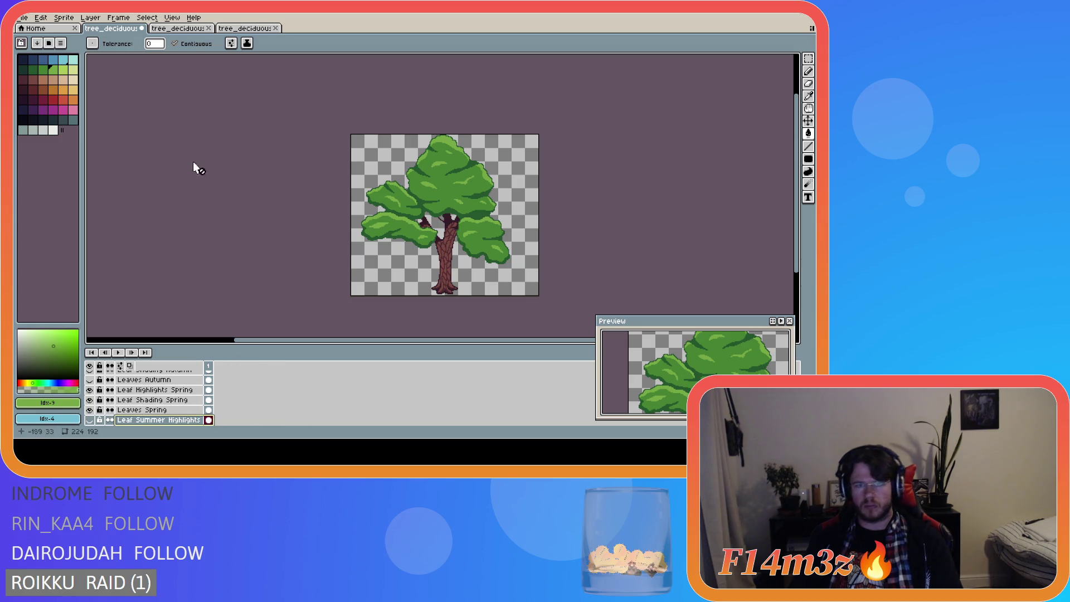
Step: Export the spring tree as a PNG into Final, then hide the Leaves Spring layer
click(28, 19)
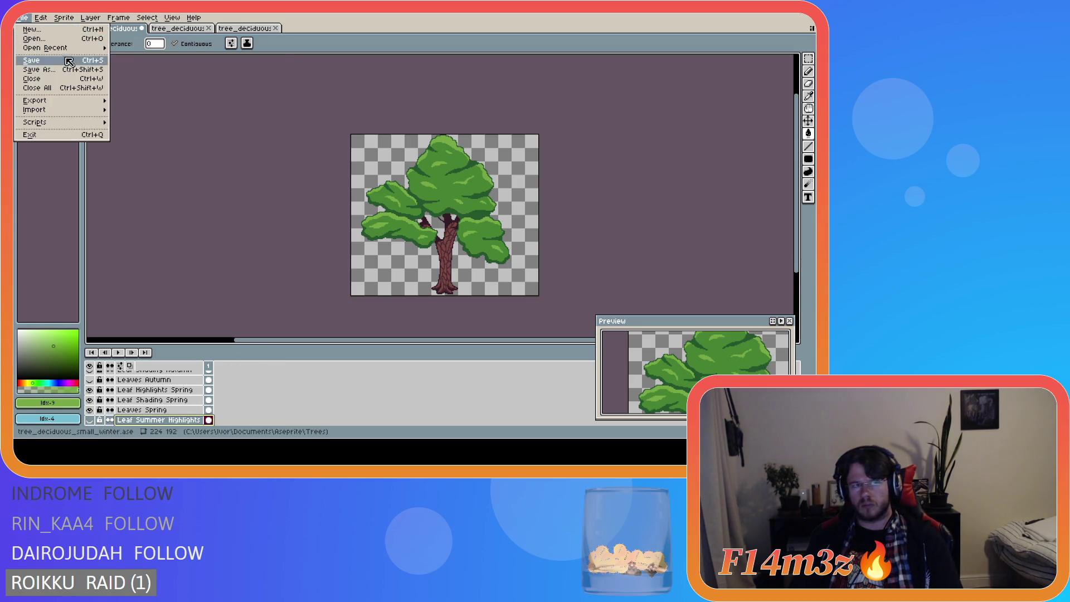
mouse_move(61, 48)
mouse_move(72, 100)
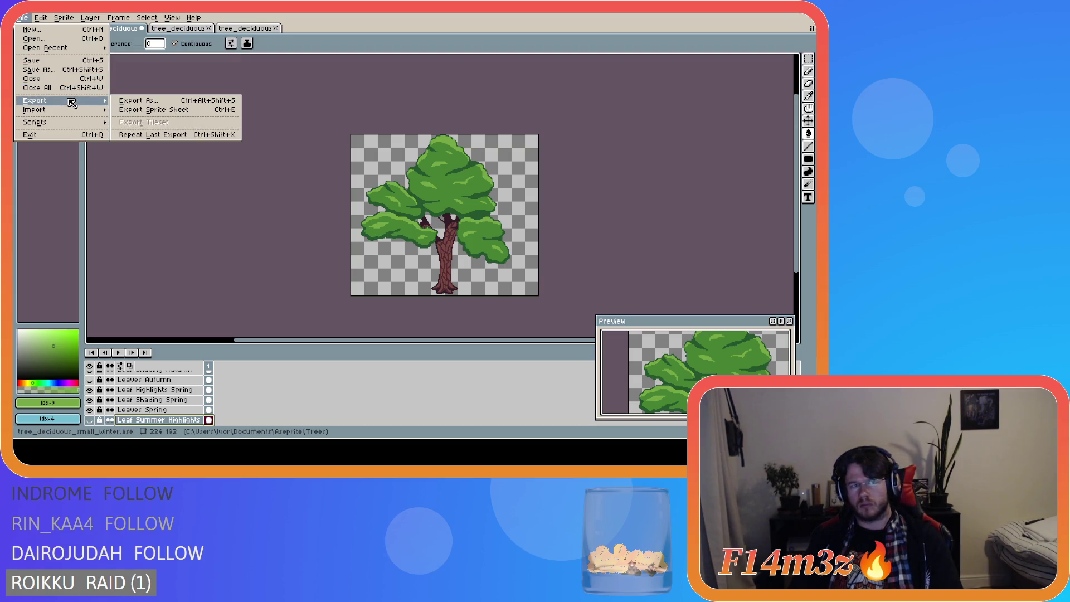
click(134, 102)
click(258, 78)
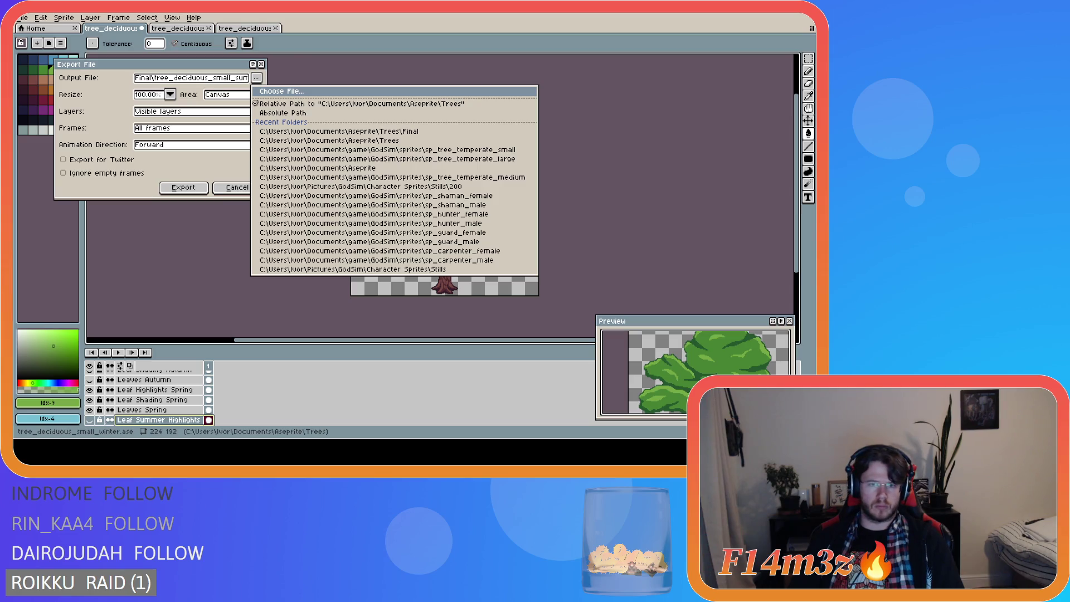
key(Escape)
click(185, 187)
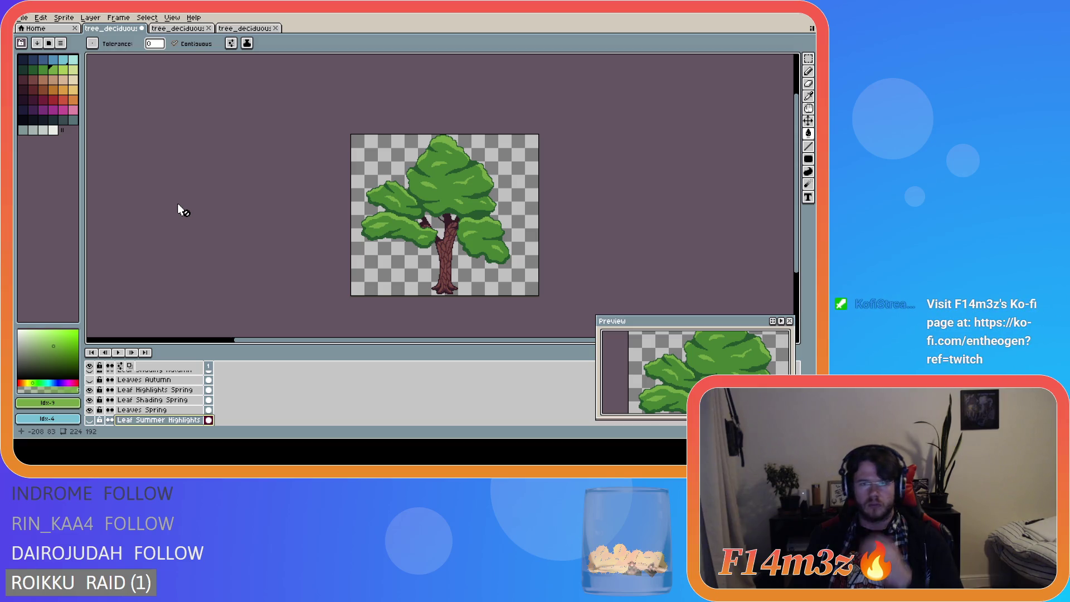
click(90, 410)
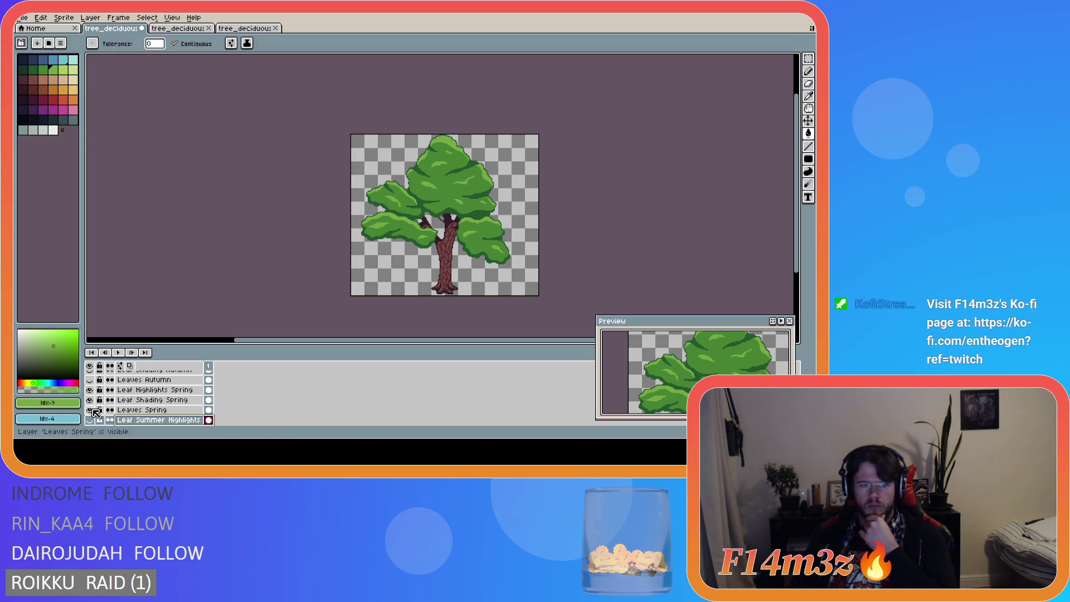
Step: Hide the remaining spring leaf layers and show the three autumn leaf layers
click(90, 400)
click(89, 390)
scroll(92, 404, up, 2)
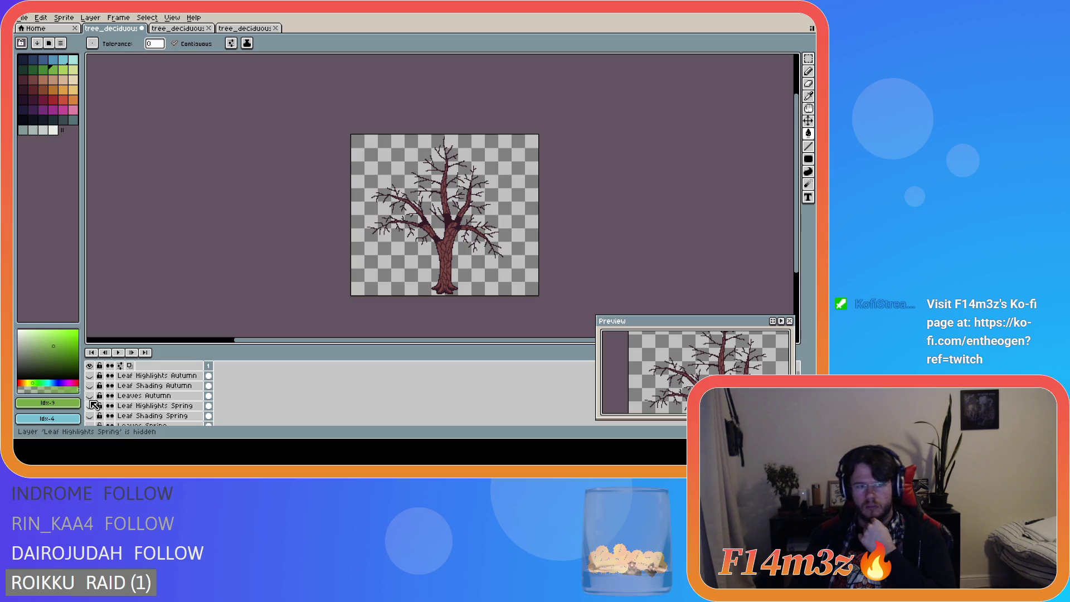
click(89, 395)
click(90, 385)
click(89, 375)
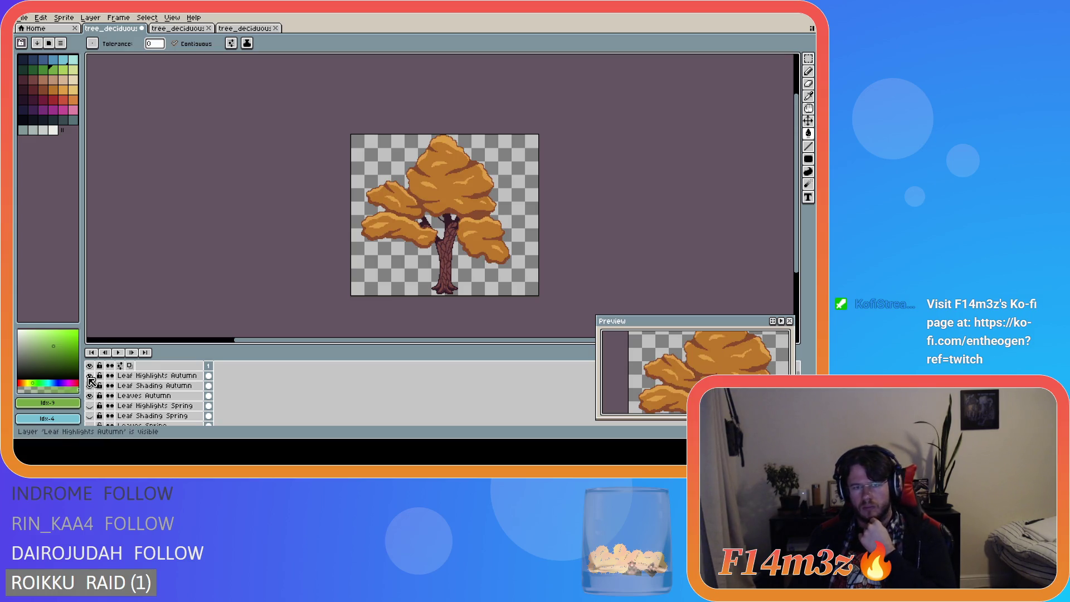
Step: Export the autumn tree as a PNG to the same output folder
click(25, 19)
mouse_move(61, 101)
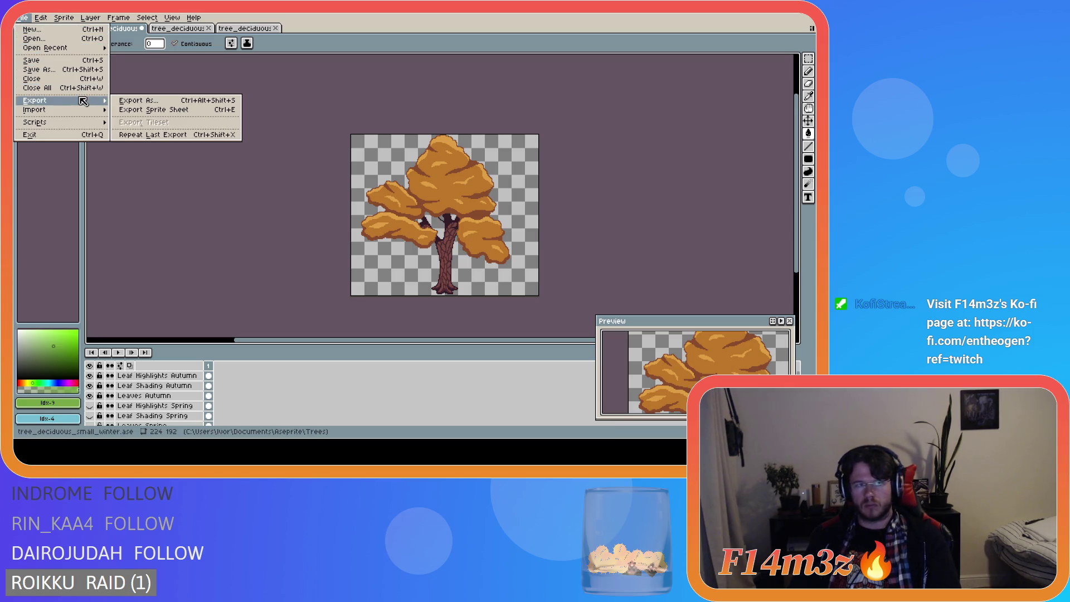
click(122, 101)
click(256, 78)
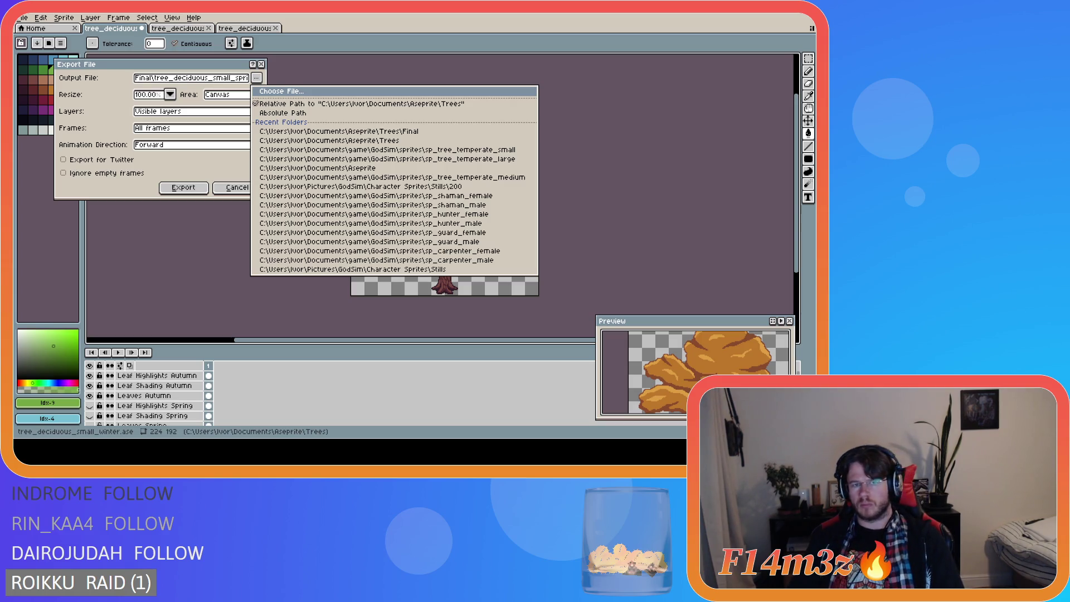
key(Escape)
click(184, 188)
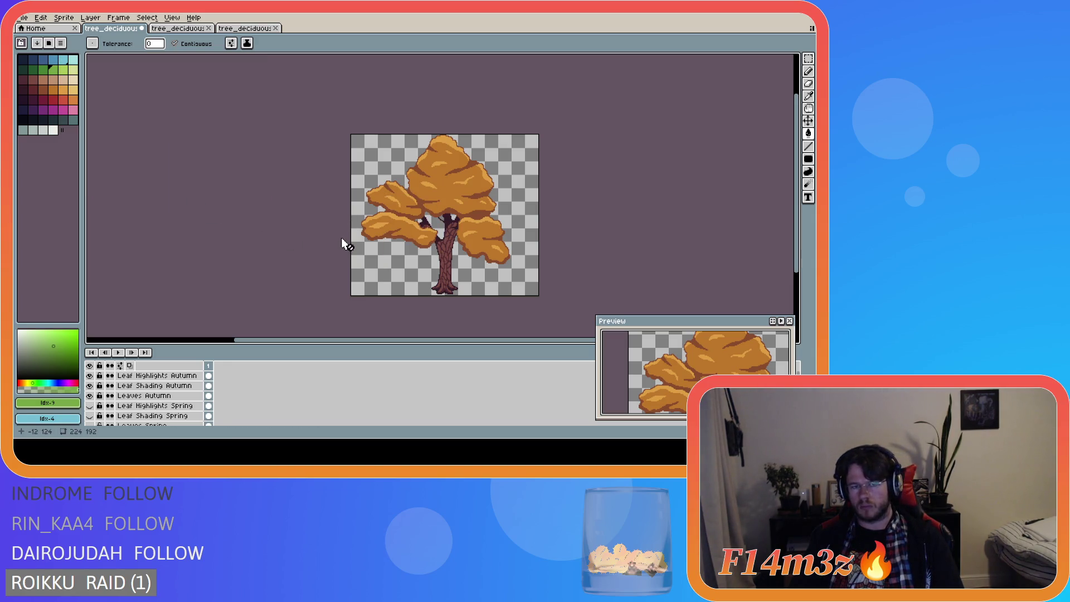
mouse_move(89, 375)
mouse_down()
mouse_move(89, 395)
mouse_move(89, 376)
mouse_up()
Step: Save tree_deciduous_small_winter.ase and switch over to the GameMaker project
key(ctrl+s)
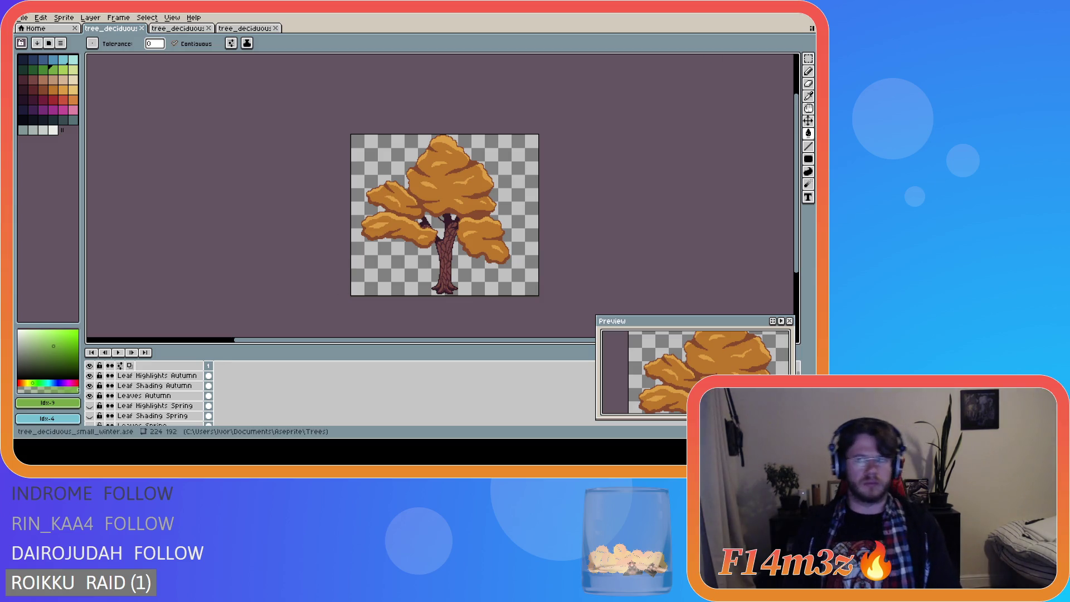
key(alt+Tab)
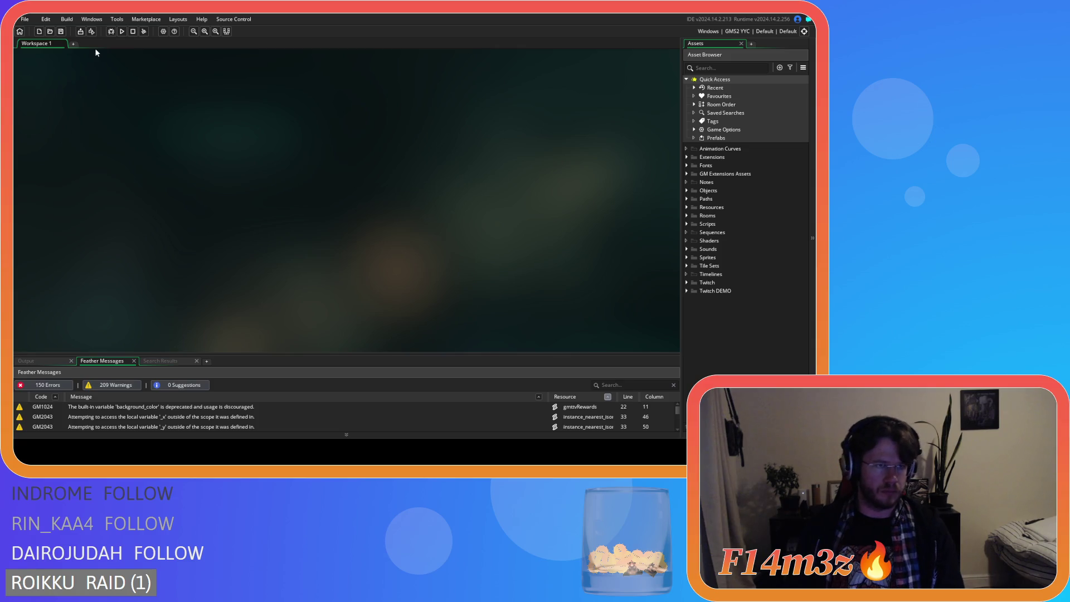
Step: Expand Sprites > Plants > Isometric > Deciduous in the asset browser
click(686, 257)
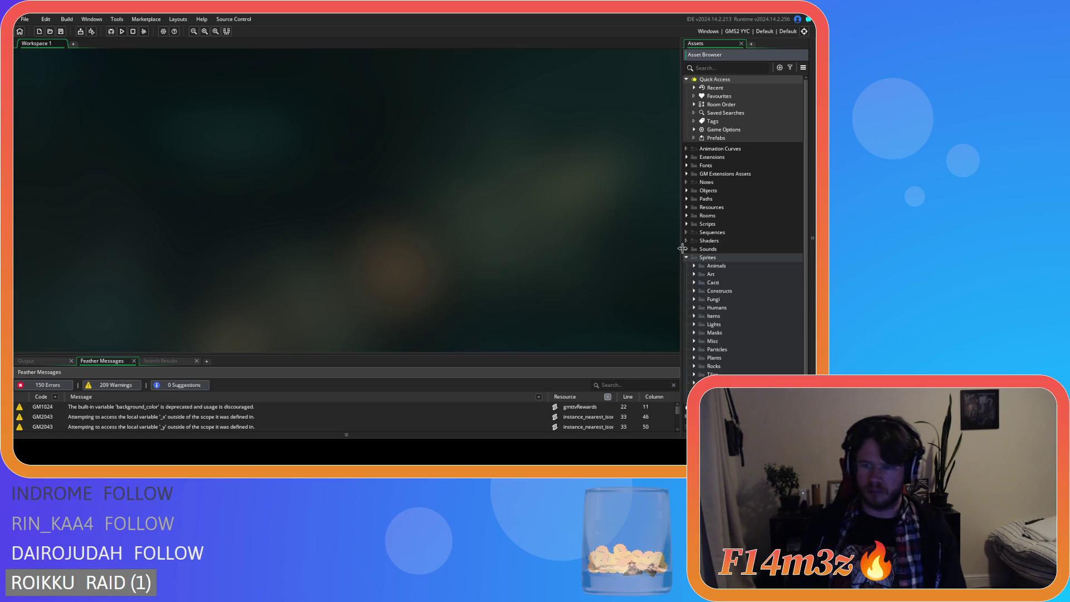
scroll(684, 248, down, 1)
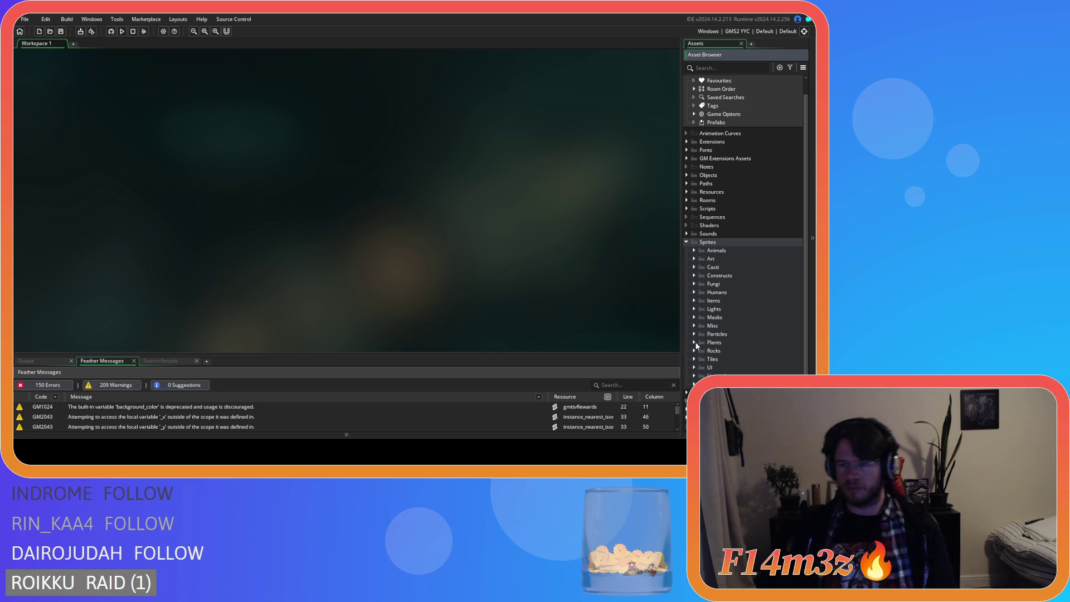
click(694, 343)
click(702, 359)
scroll(703, 360, down, 3)
click(710, 307)
scroll(710, 308, down, 3)
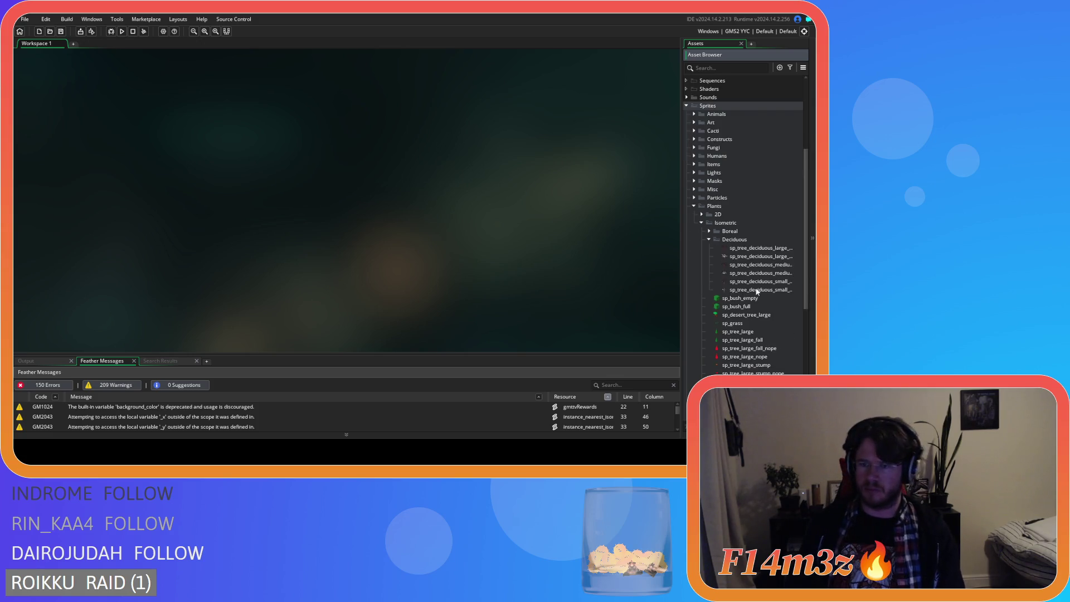
Step: Open and close sp_tree_deciduous_small_winter and _winter_snow, then select the winter_snow sprite
click(784, 283)
double_click(784, 283)
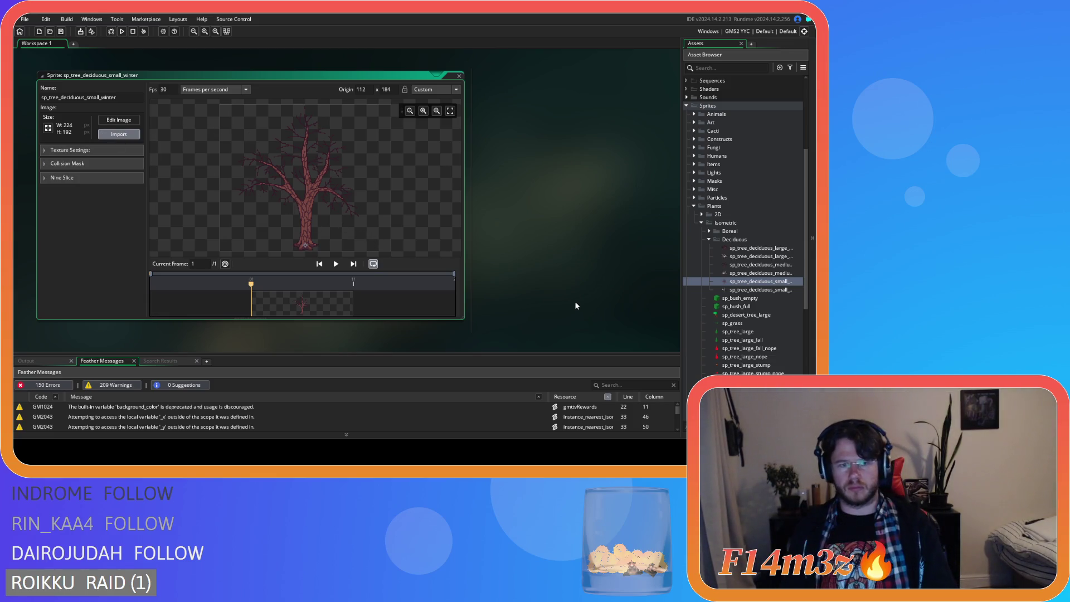
click(459, 77)
double_click(761, 290)
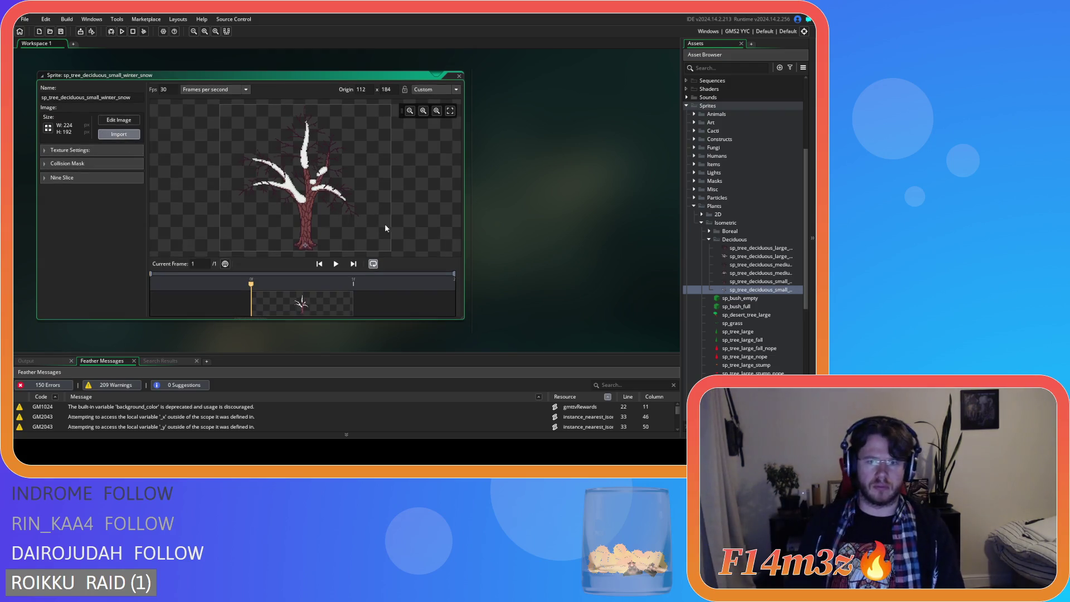
click(458, 75)
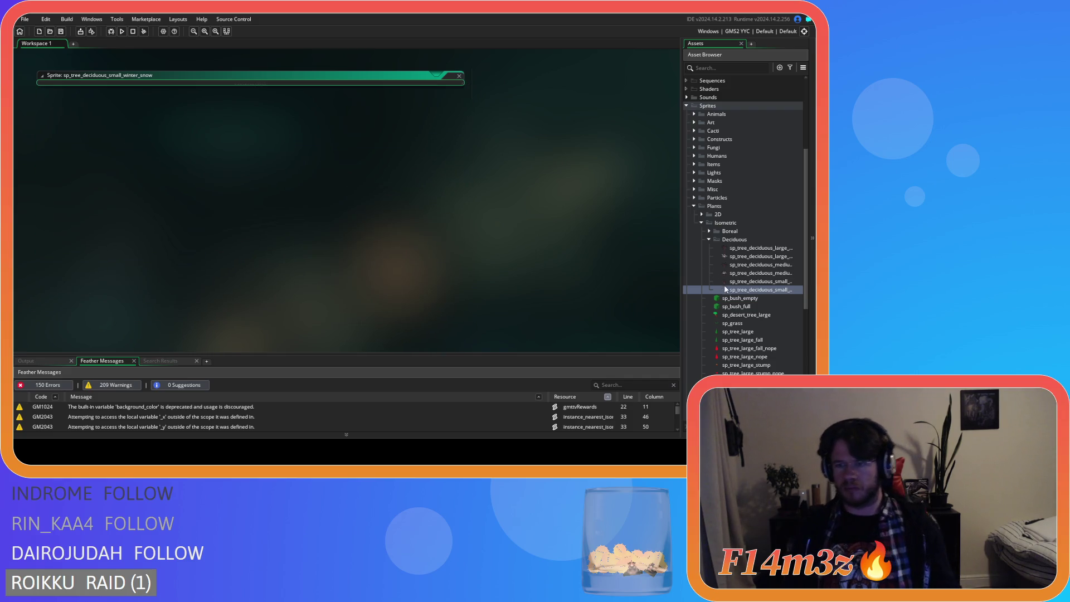
click(758, 282)
click(754, 293)
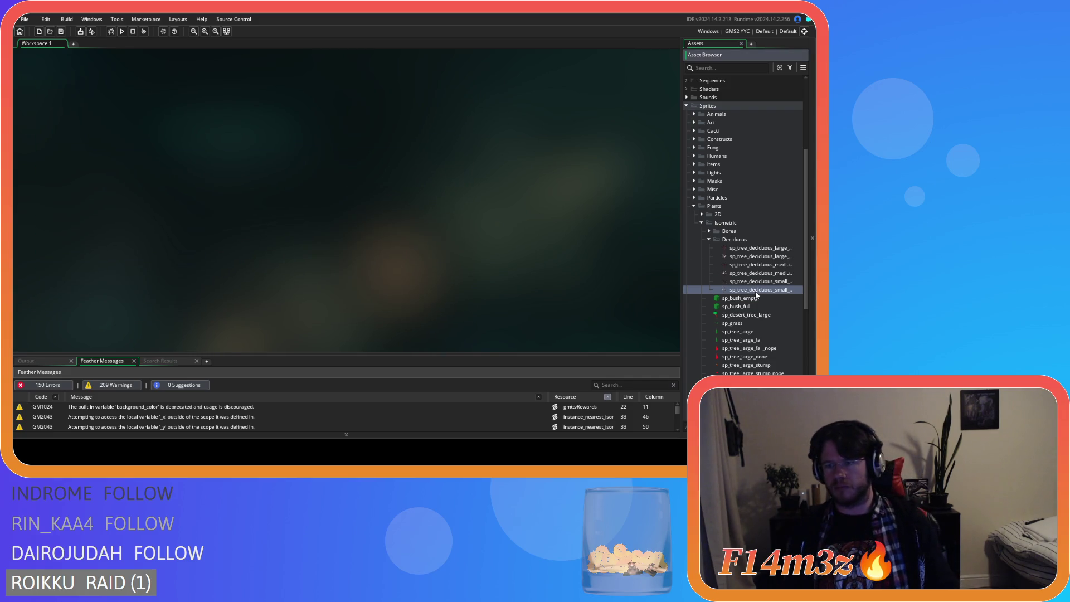
Step: Duplicate the winter_snow sprite and rename the copy sp_tree_deciduous_small_spring
key(ctrl+d)
key(Return)
double_click(755, 297)
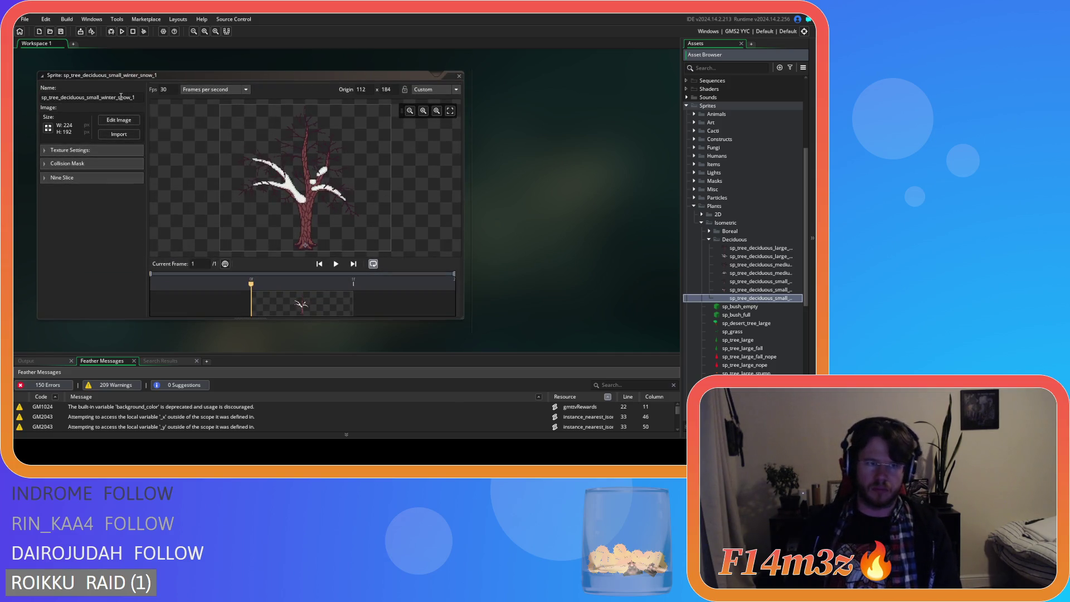
click(106, 97)
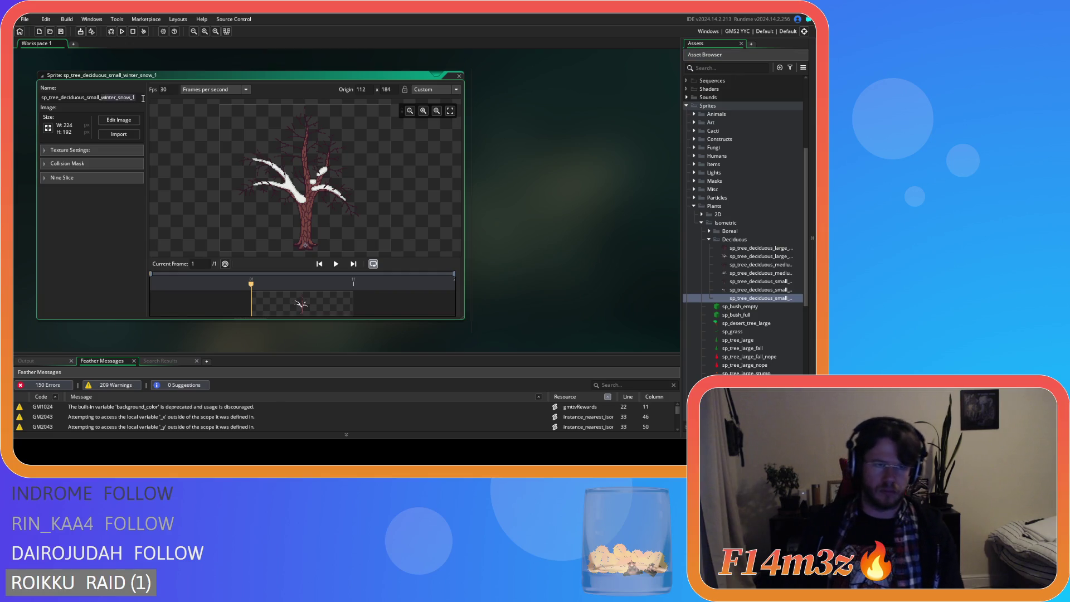
key(BackSpace)
key(BackSpace)
key(BackSpace)
text(spring)
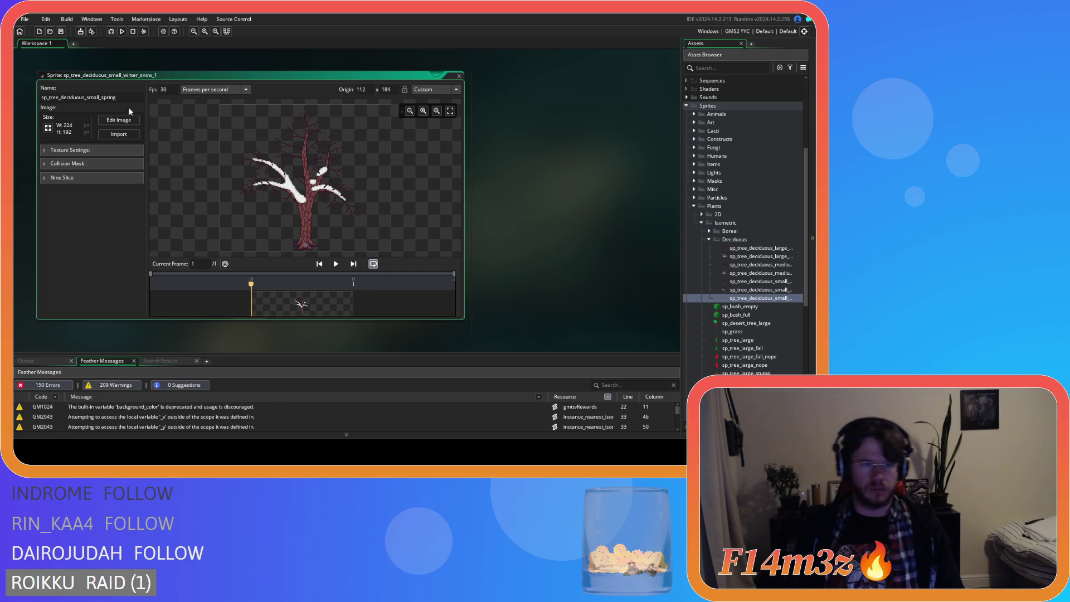
key(Return)
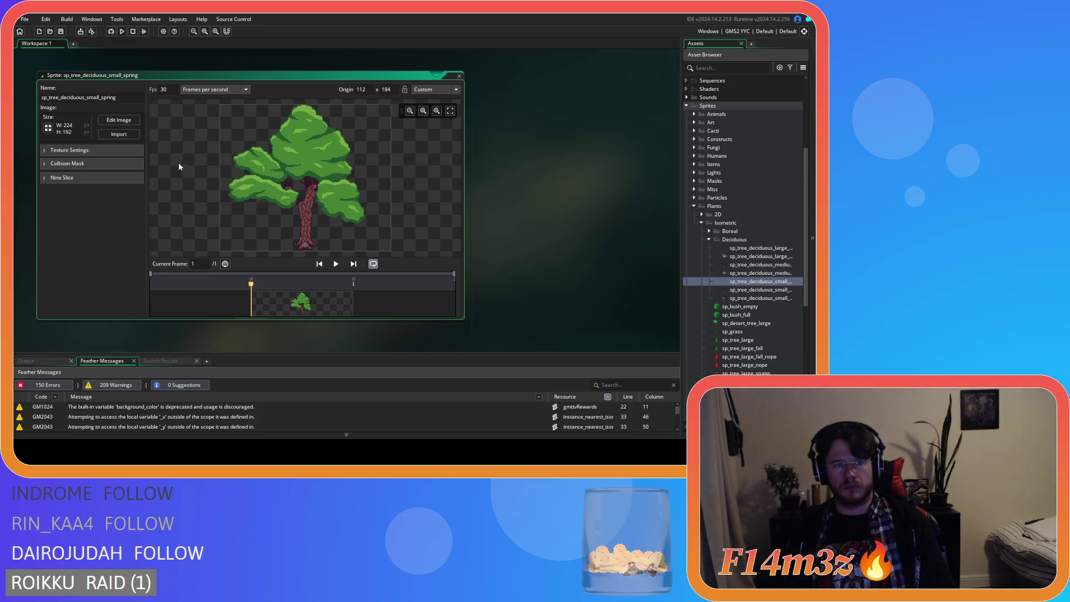
click(459, 76)
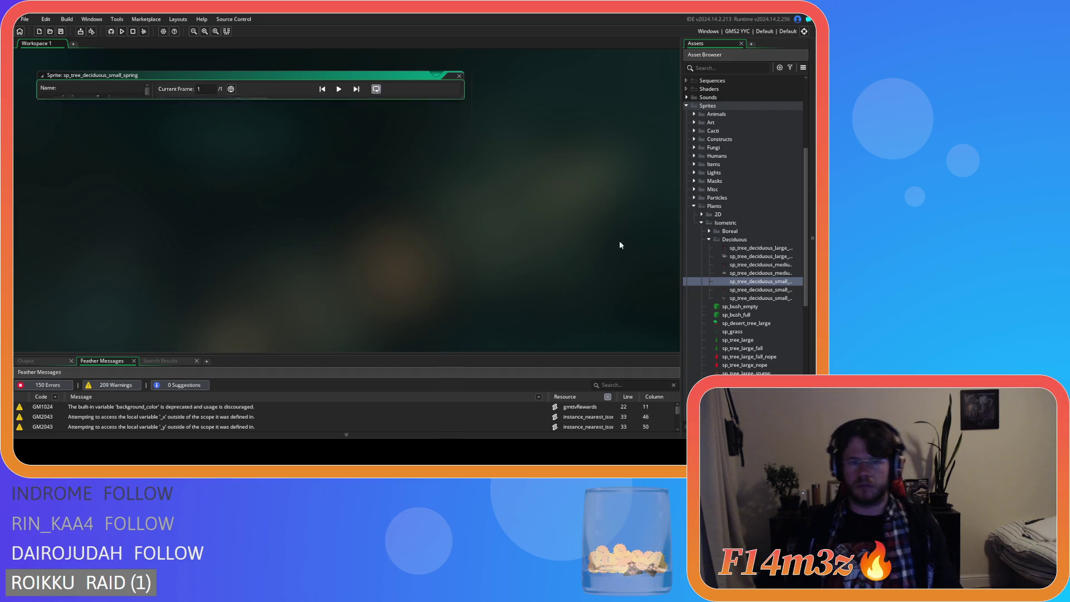
click(777, 283)
key(ctrl+d)
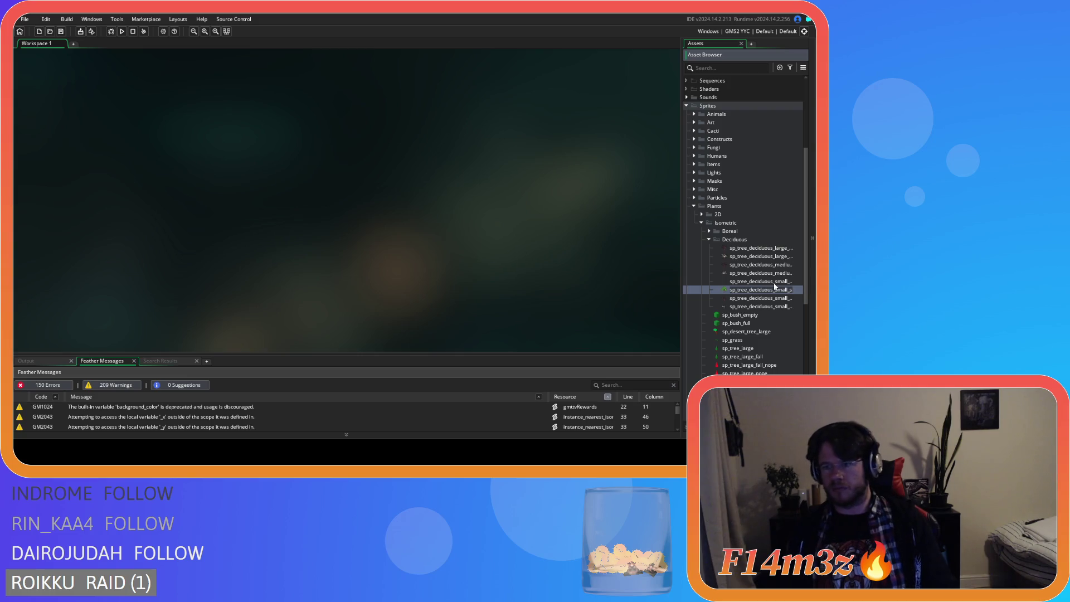
Step: Rename the spring sprite's duplicate to sp_tree_deciduous_small_summer
key(Return)
double_click(764, 294)
drag(127, 96, 101, 96)
text(summer)
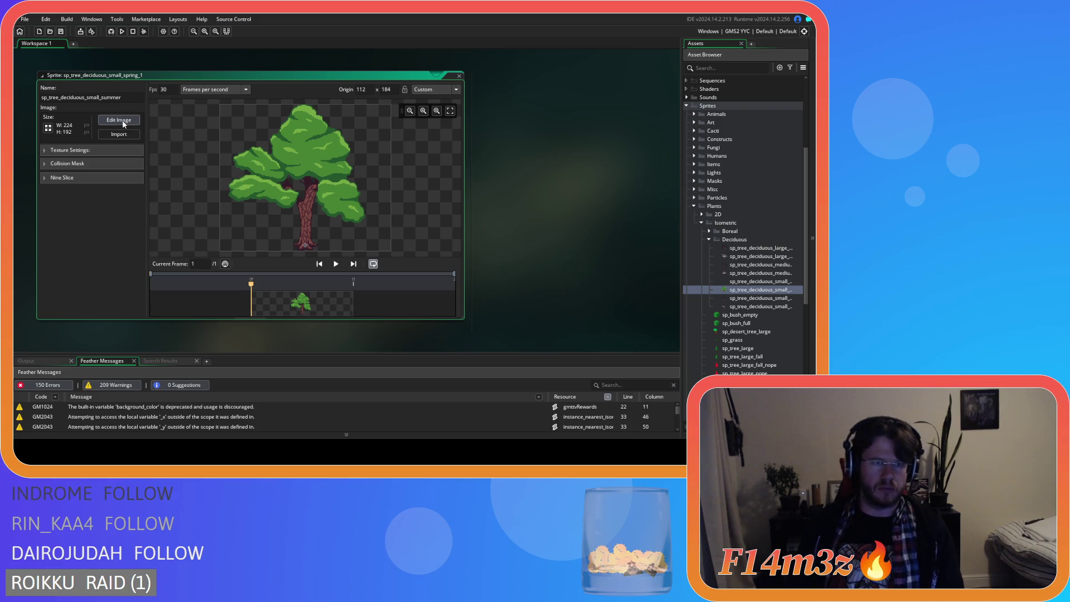
key(Return)
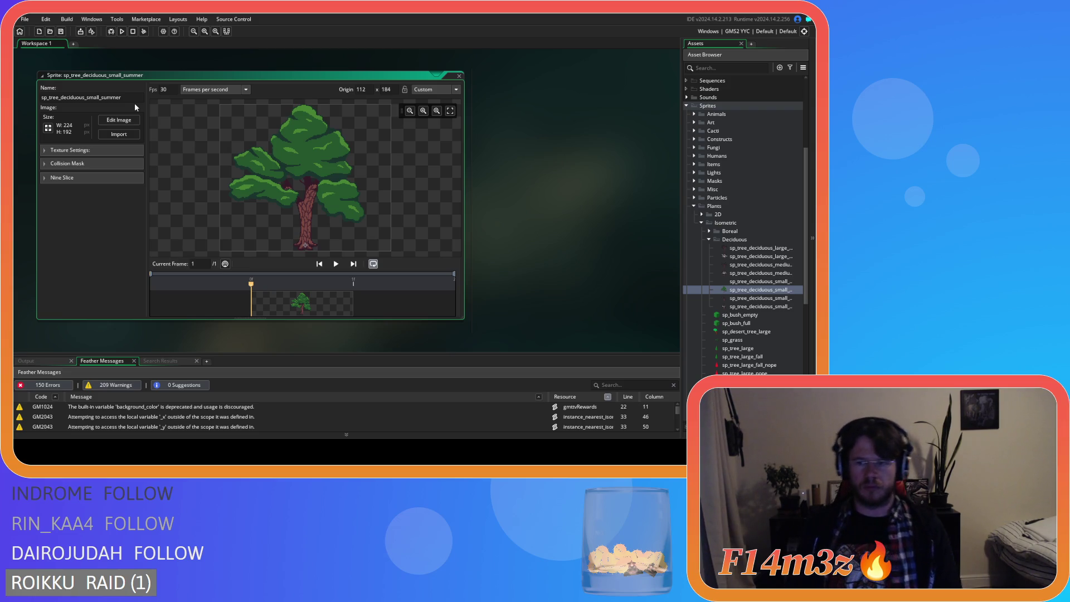
click(459, 76)
Step: Duplicate the summer sprite and rename the copy sp_tree_deciduous_small_autumn
click(763, 292)
key(ctrl+d)
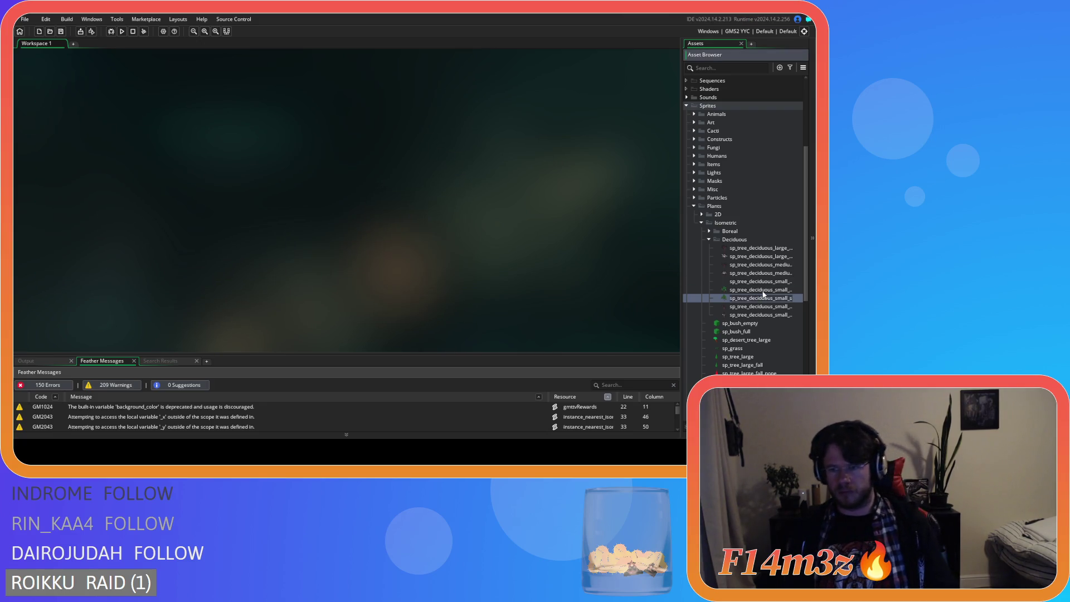
double_click(764, 297)
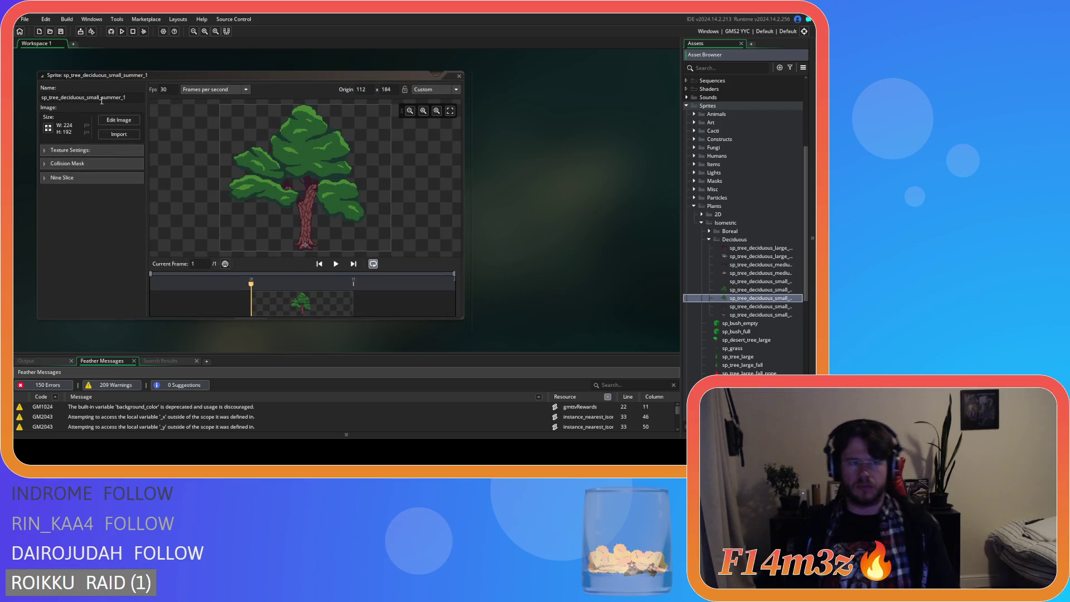
click(102, 97)
text(autumn)
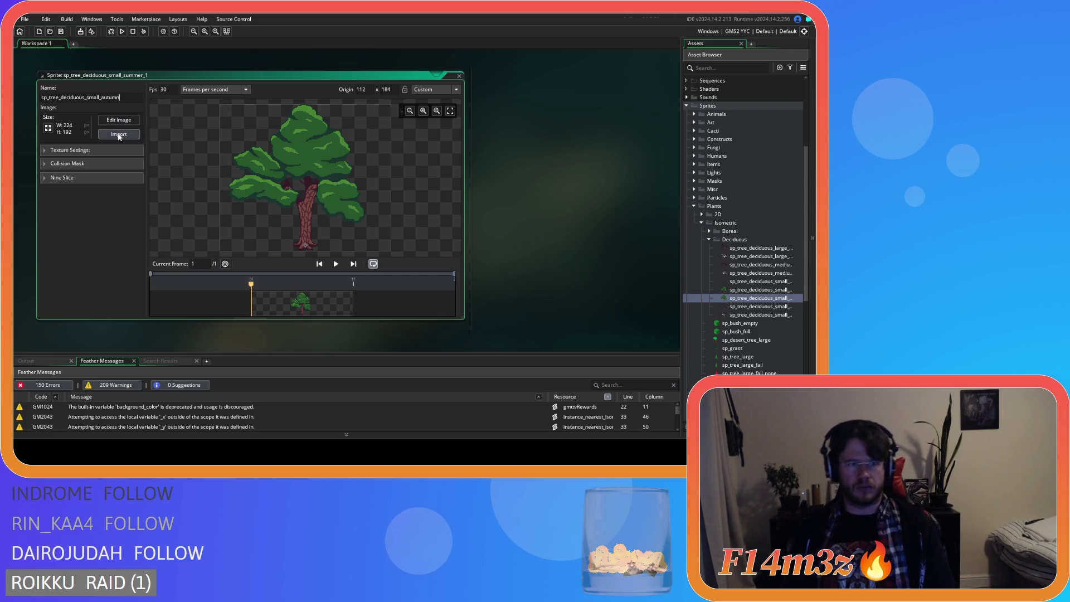
key(Return)
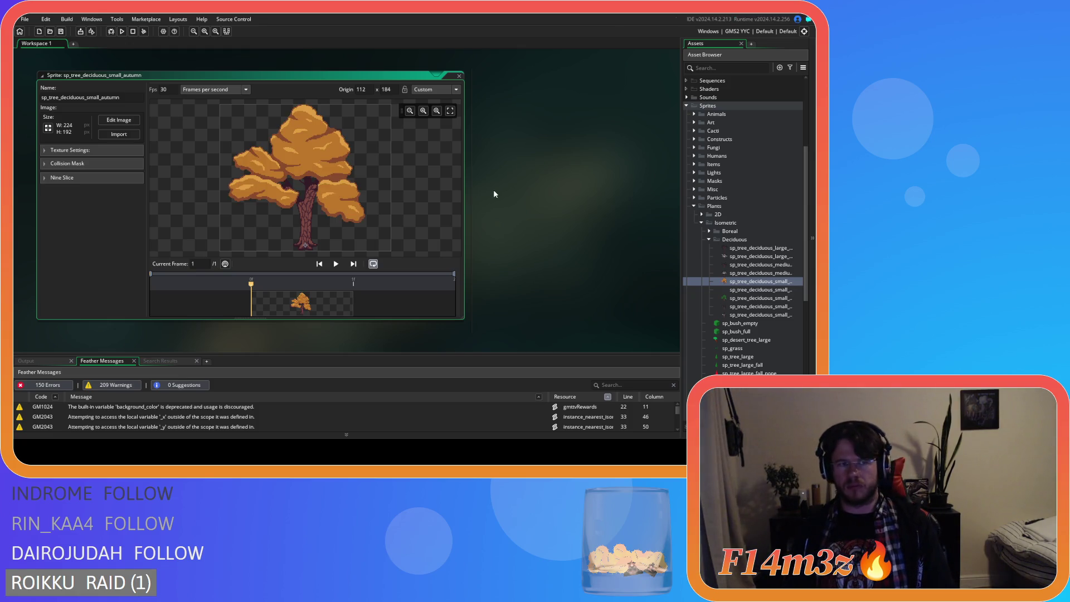